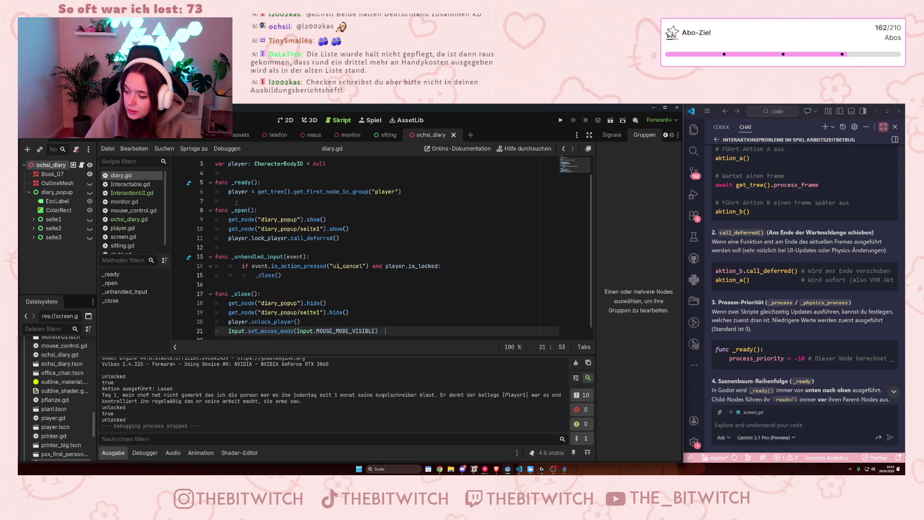
# Tweak the Input.set_mouse_mode line ending _close in diary.gd, then run the game
pyautogui.moveTo(238, 193)
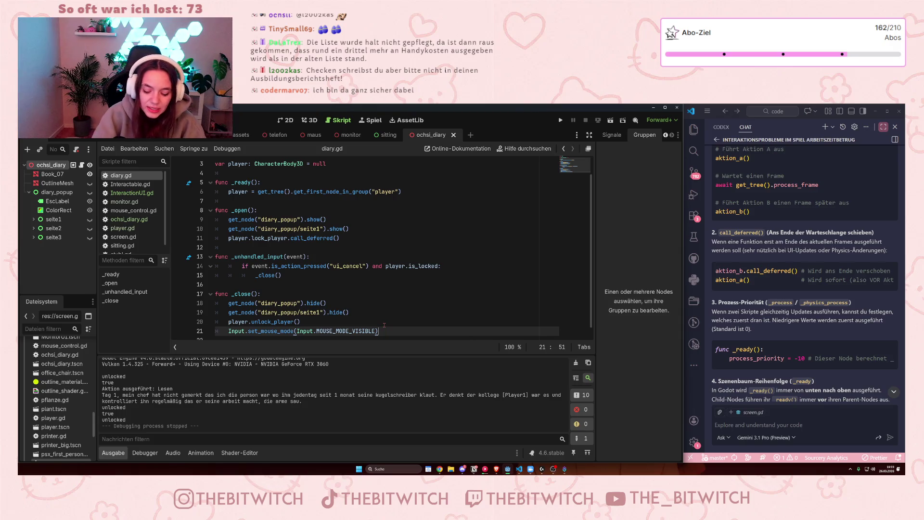
pyautogui.press('space')
pyautogui.press('BackSpace')
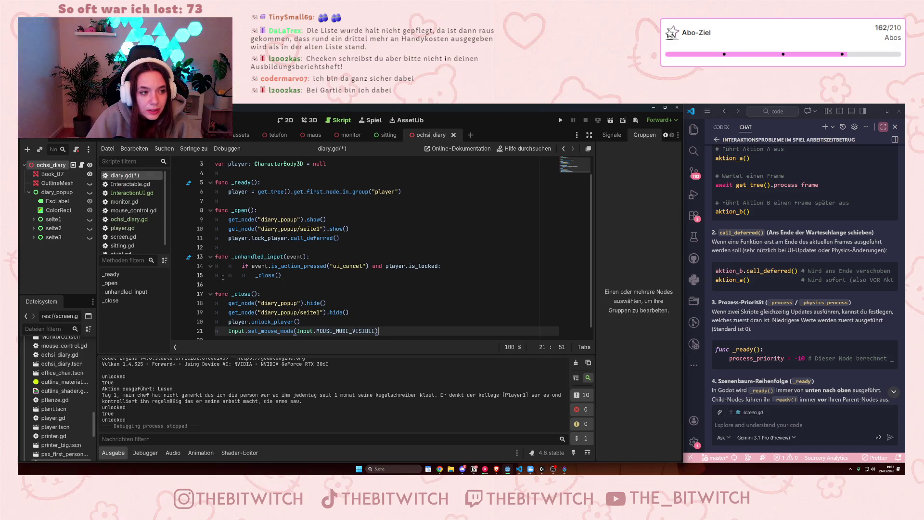
pyautogui.scroll(-1, 275, 249)
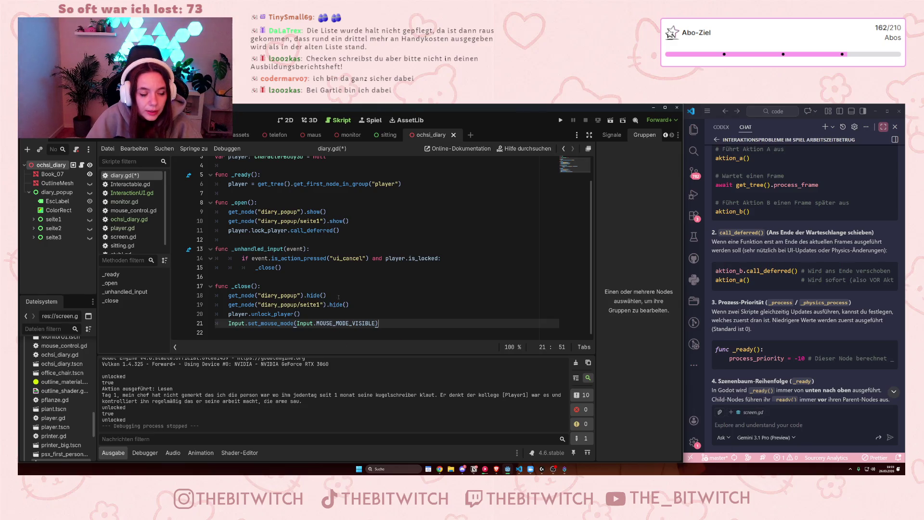
pyautogui.click(357, 269)
pyautogui.click(560, 120)
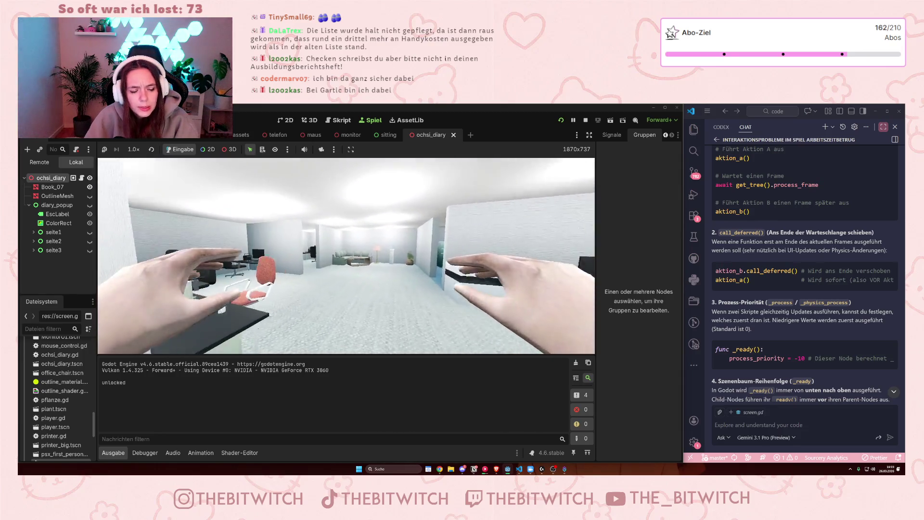
# Walk to the desk, open the diary showing Tag 1 and Tag 2, then stop the game
pyautogui.press('w')
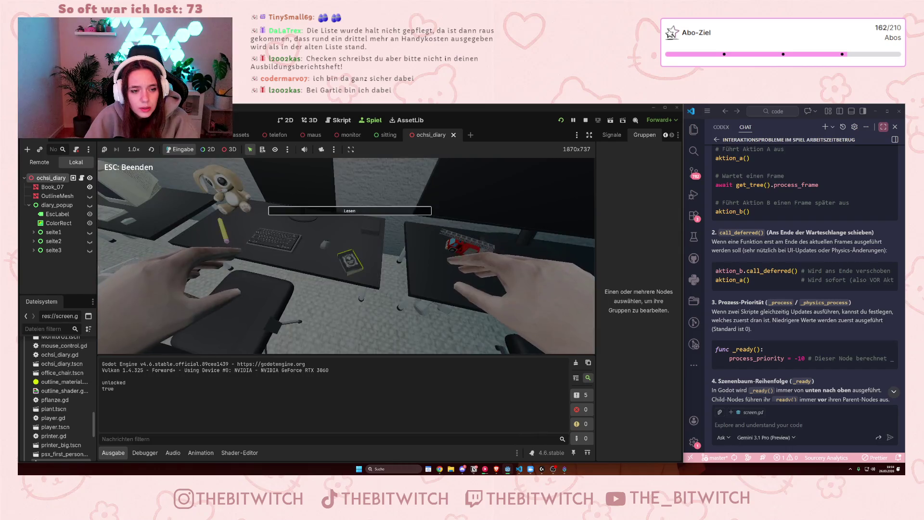
pyautogui.press('e')
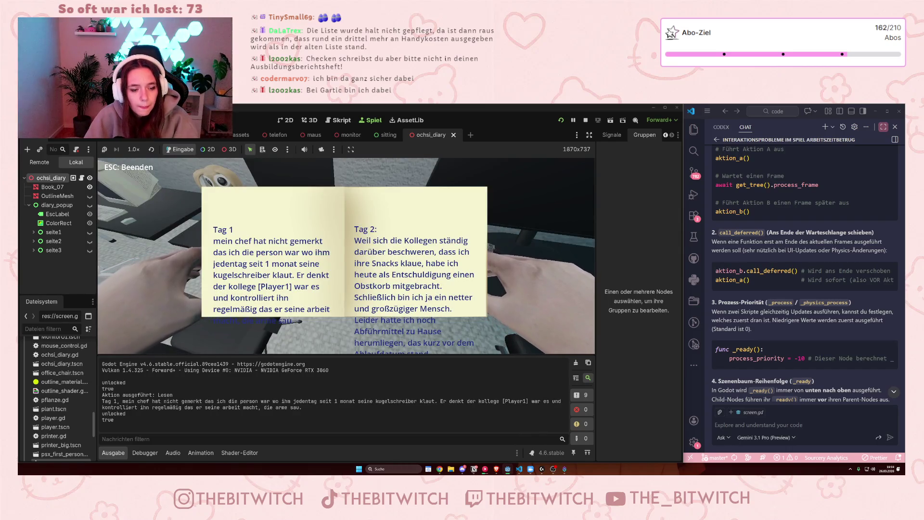
pyautogui.click(298, 321)
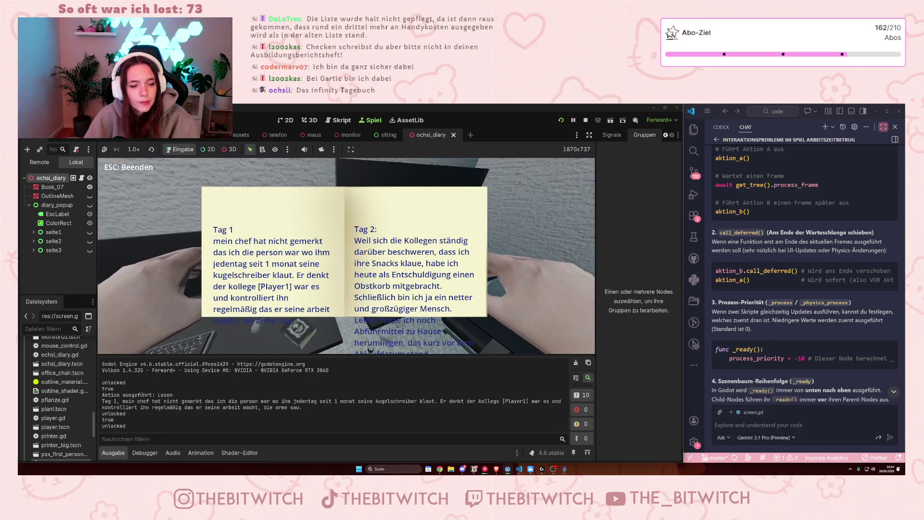
pyautogui.press('F8')
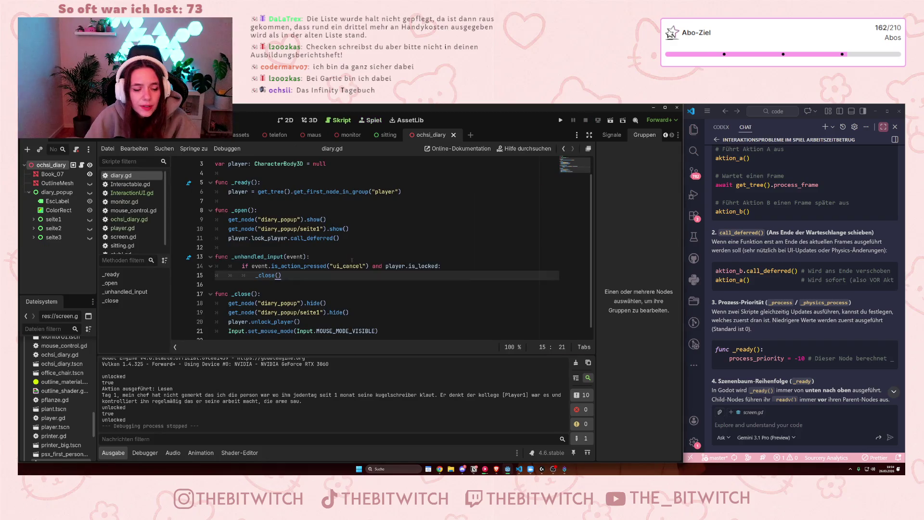
# Review diary.gd by highlighting the two hide calls in _close and the is_locked check on line 14
pyautogui.scroll(-1, 342, 270)
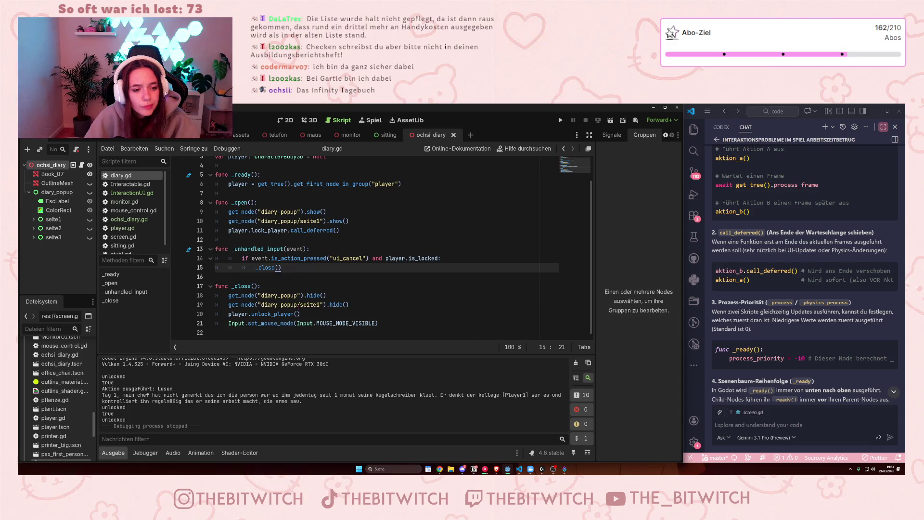
pyautogui.moveTo(229, 295); pyautogui.dragTo(351, 305)
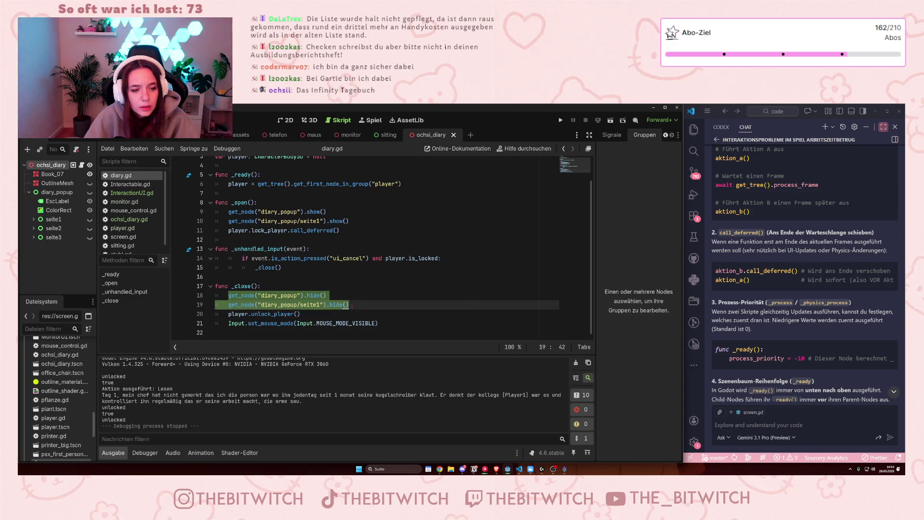
pyautogui.click(299, 299)
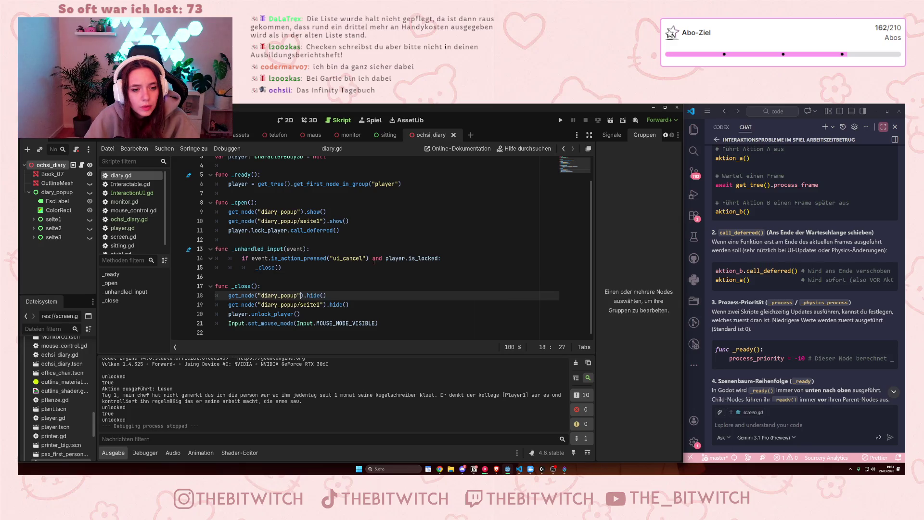
pyautogui.moveTo(406, 258); pyautogui.dragTo(438, 258)
pyautogui.click(428, 258)
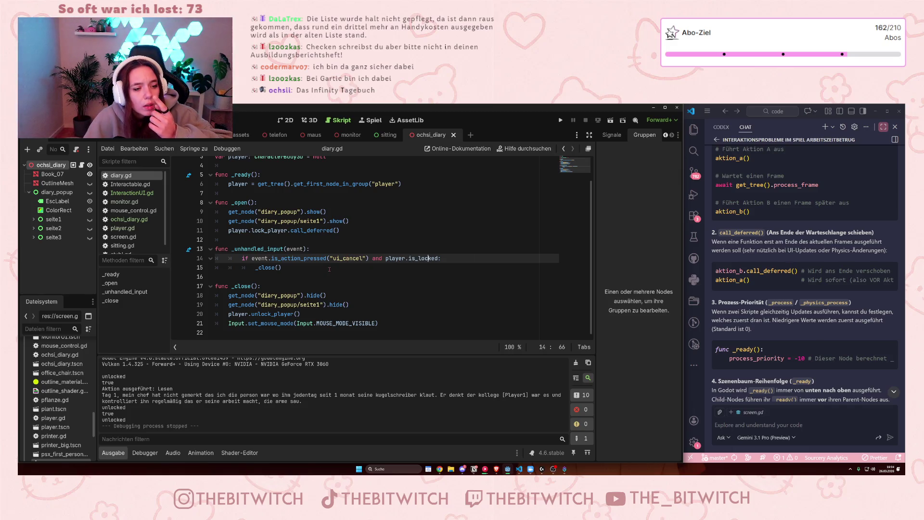
# Switch to player.gd to view its lock_player and unlock_player functions
pyautogui.scroll(1, 329, 269)
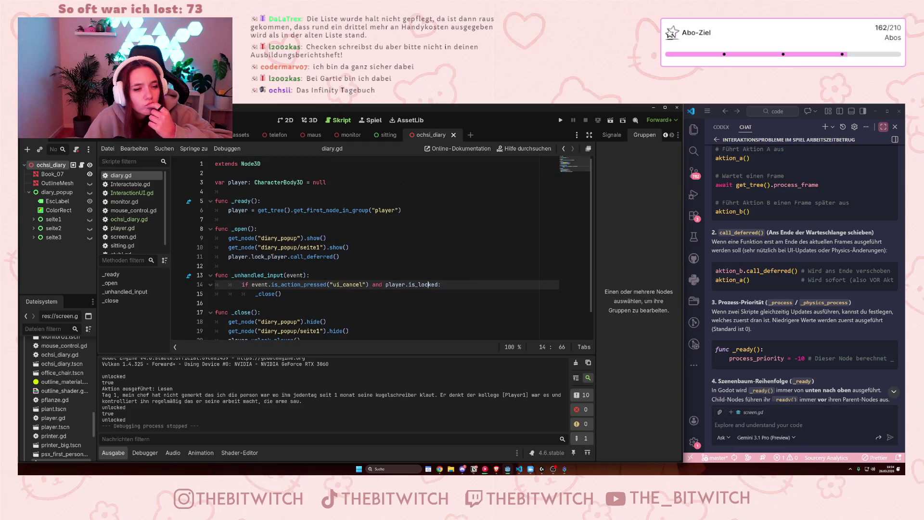
pyautogui.scroll(-1, 272, 257)
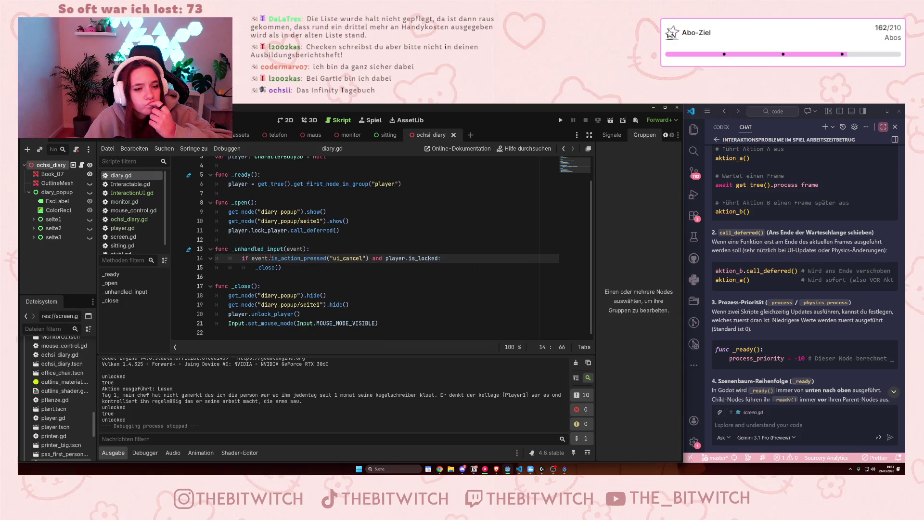
pyautogui.moveTo(271, 257)
pyautogui.moveTo(237, 224)
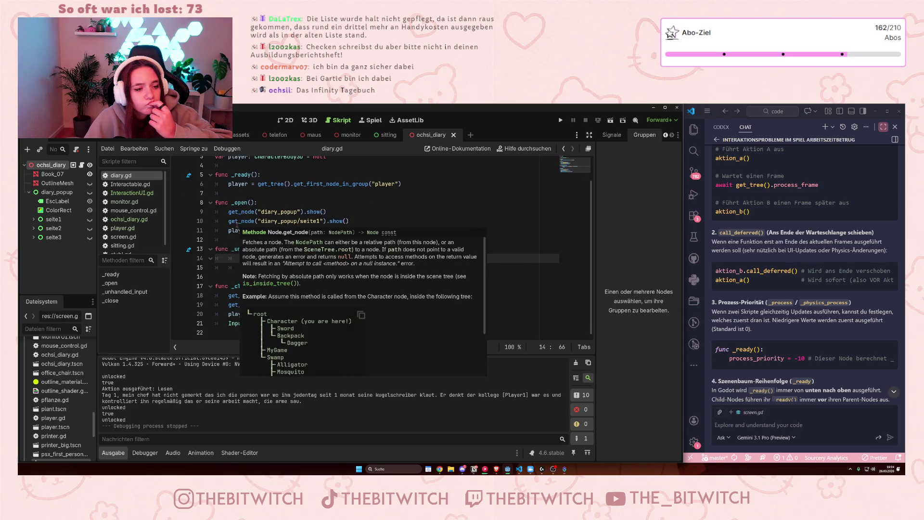
pyautogui.click(145, 228)
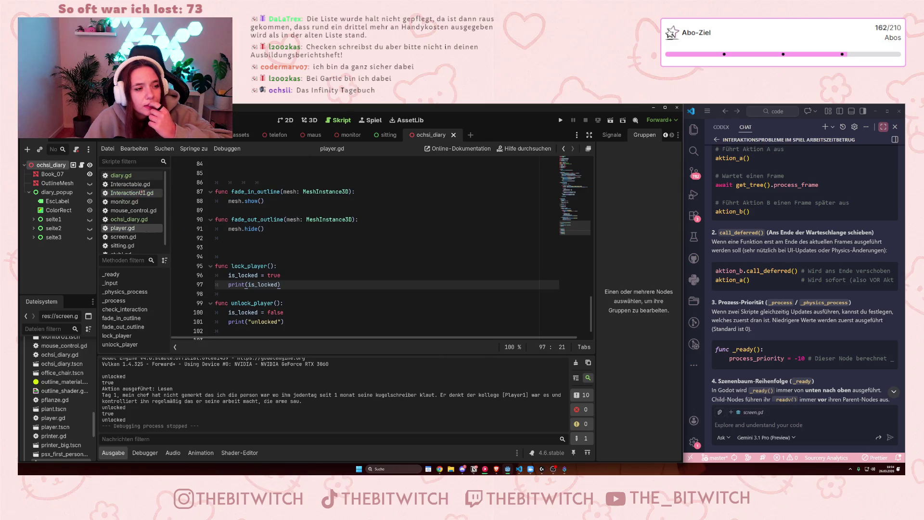
pyautogui.click(138, 193)
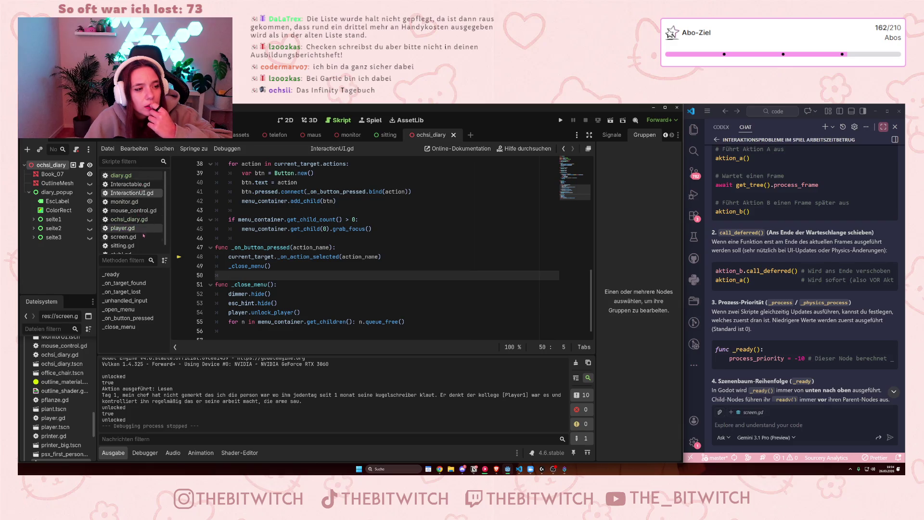
pyautogui.scroll(-1, 136, 245)
pyautogui.scroll(1, 137, 245)
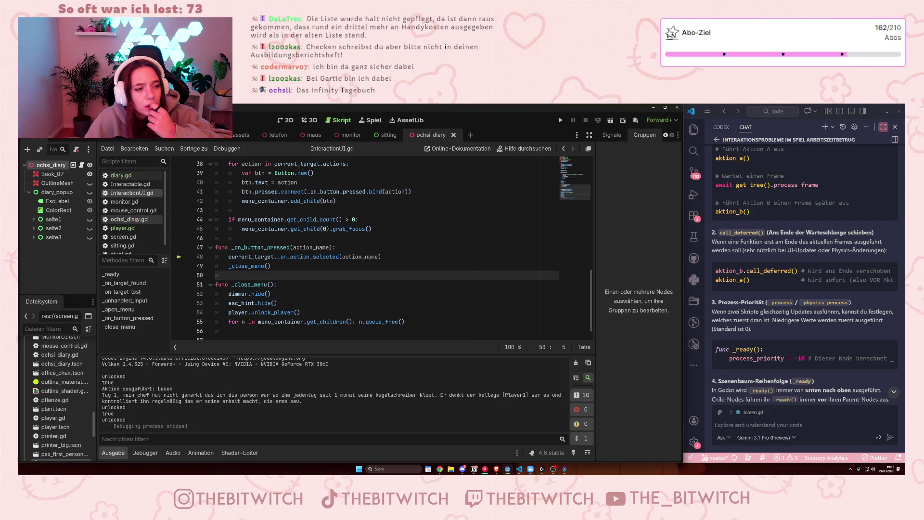
pyautogui.click(136, 219)
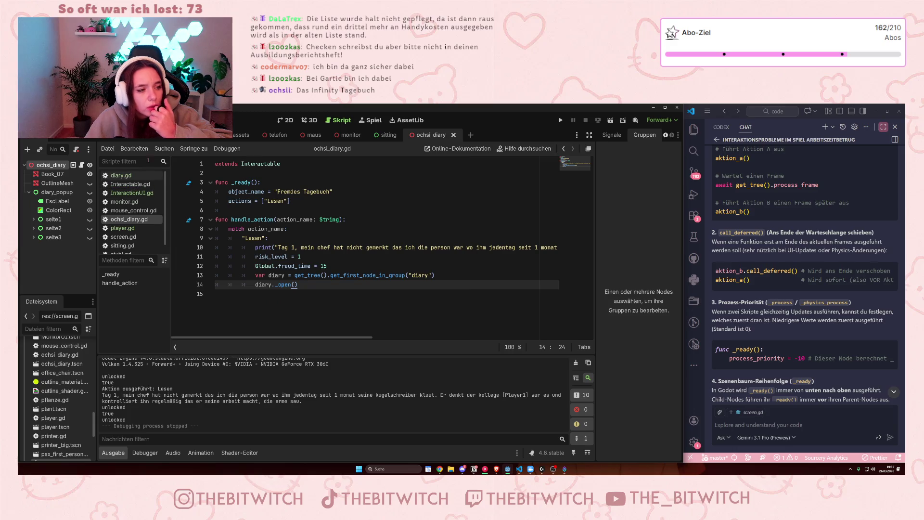
pyautogui.click(145, 176)
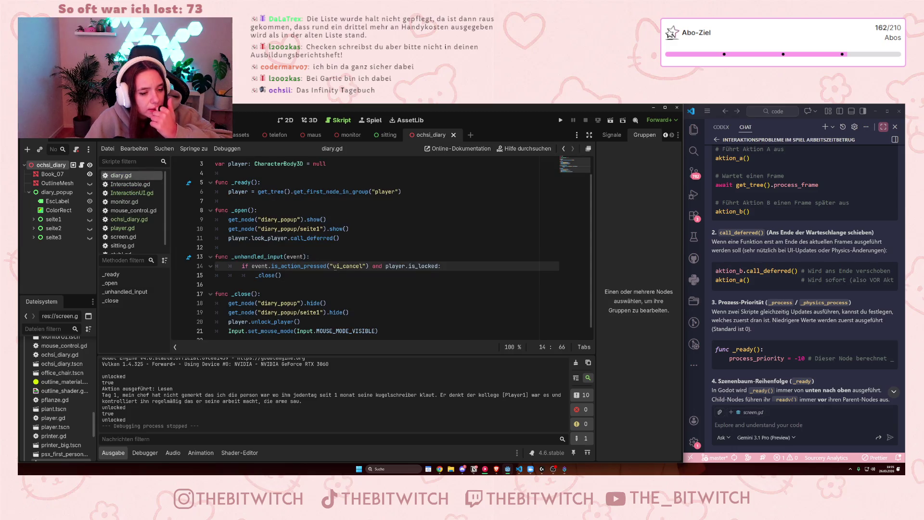
pyautogui.scroll(-1, 332, 278)
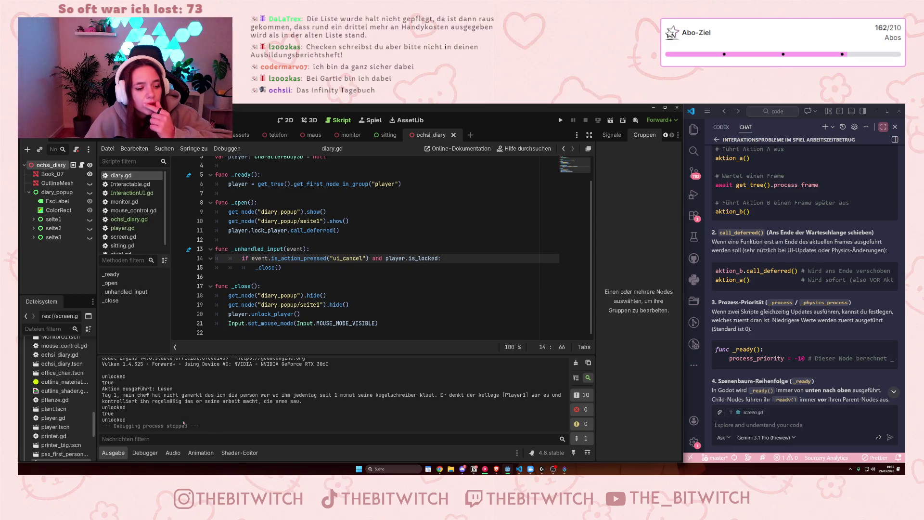
pyautogui.doubleClick(114, 408)
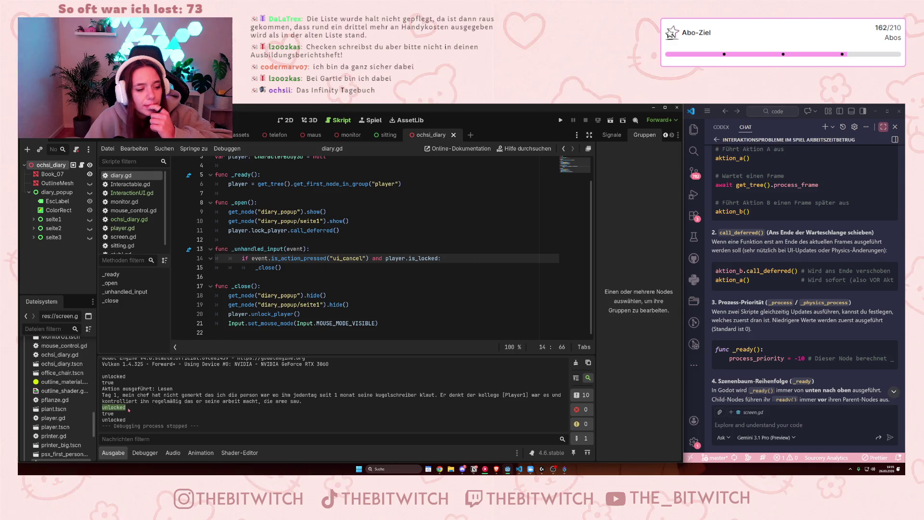
pyautogui.moveTo(279, 260); pyautogui.dragTo(368, 263)
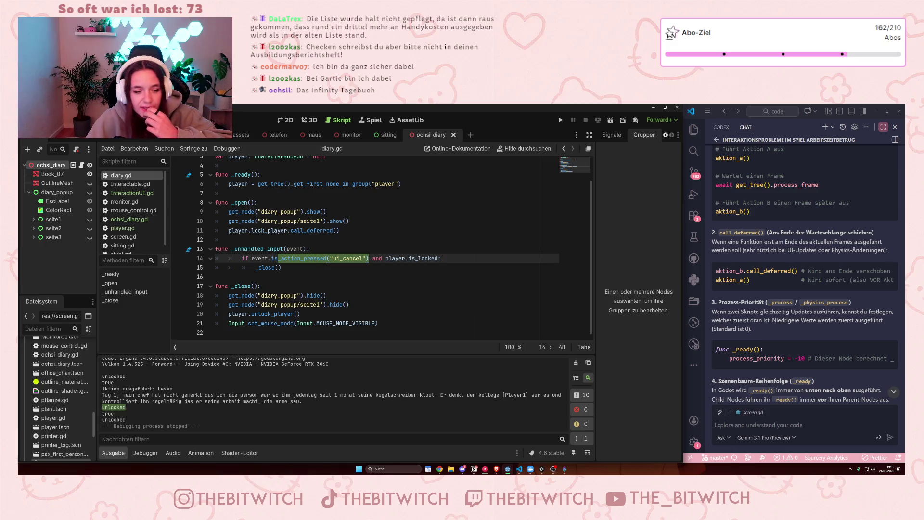
pyautogui.click(405, 258)
pyautogui.hotkey('ctrl', 'shift', 'Right')
pyautogui.hotkey('ctrl', 'shift', 'Right')
pyautogui.hotkey('ctrl', 'shift', 'Right')
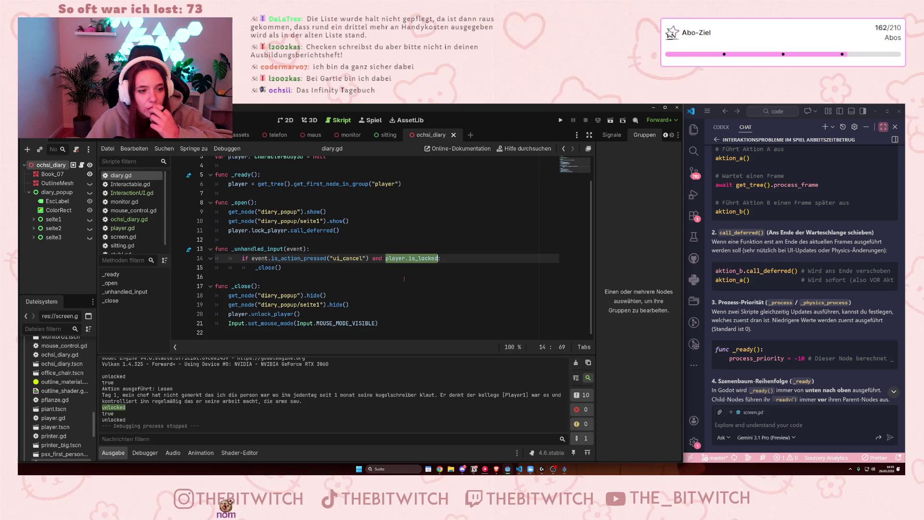
pyautogui.scroll(1, 409, 274)
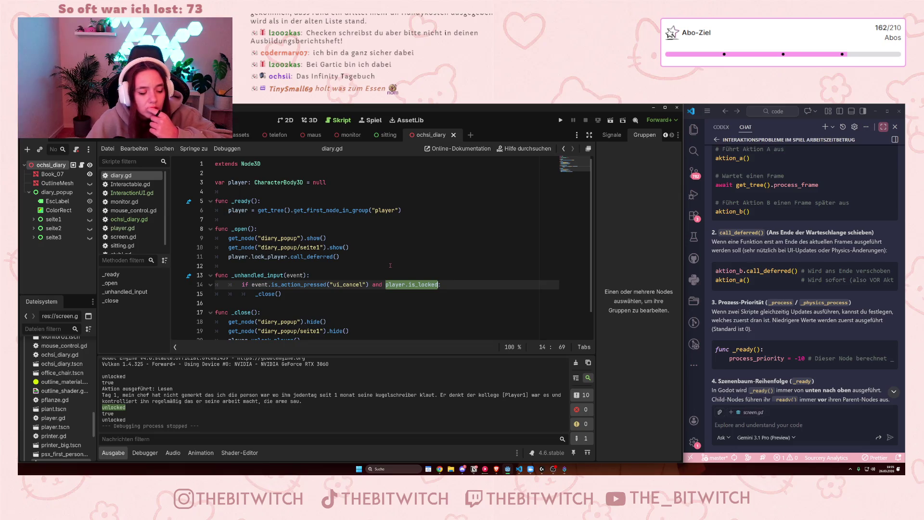
pyautogui.scroll(-1, 391, 266)
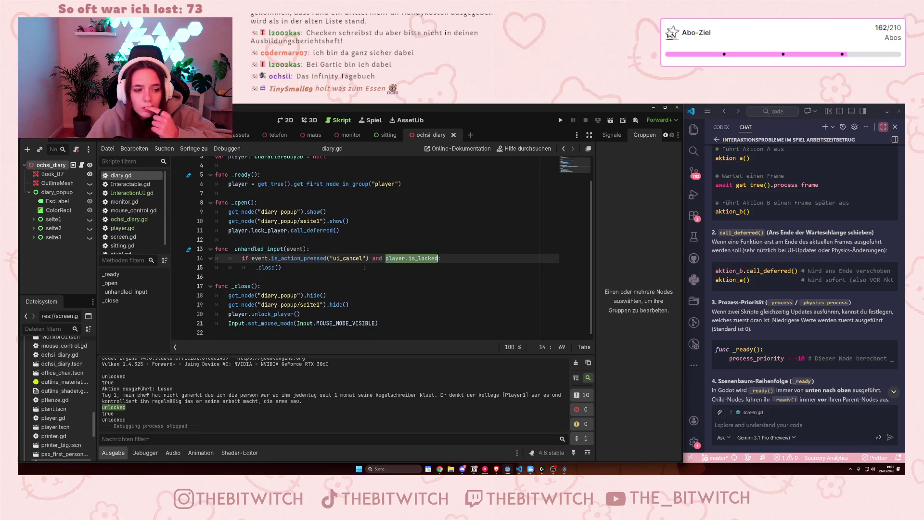
pyautogui.click(134, 229)
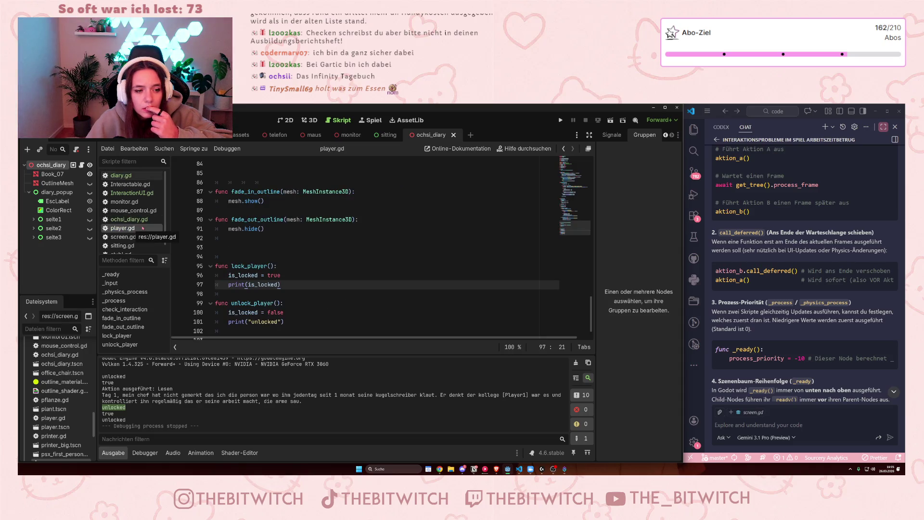
# Highlight the 'true' line in the output log to check the printed lock state
pyautogui.moveTo(102, 413); pyautogui.dragTo(120, 415)
pyautogui.click(121, 414)
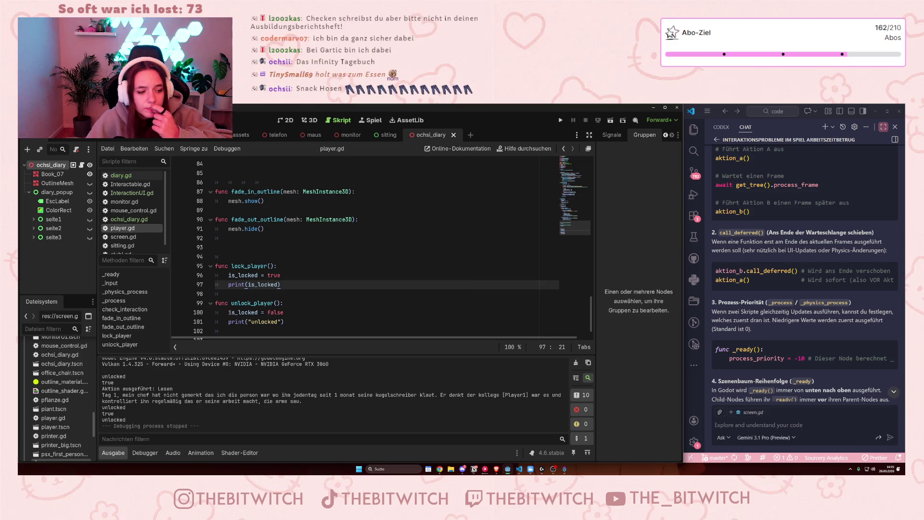
pyautogui.moveTo(102, 413); pyautogui.dragTo(123, 414)
pyautogui.click(124, 417)
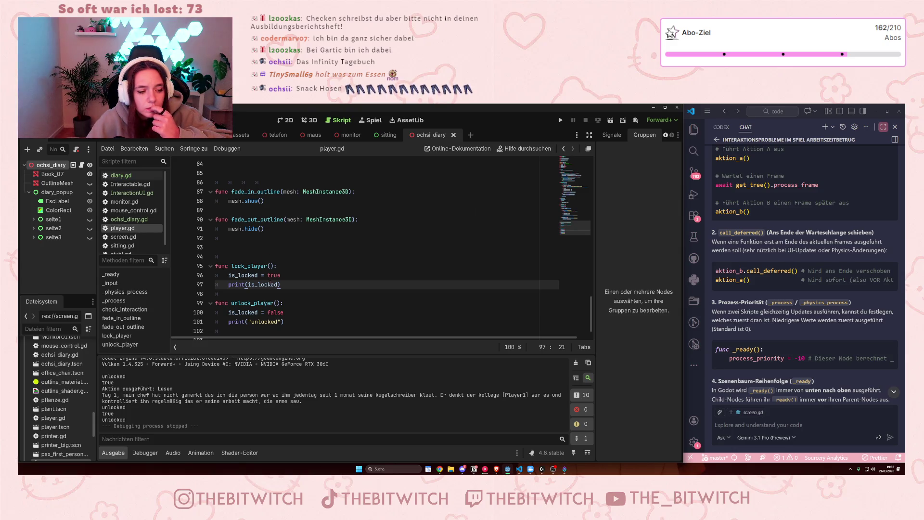
# Make lock_player's print on line 97 output "locked=" + is_locked
pyautogui.hotkey('ctrl', 'Left')
pyautogui.write('locked=')
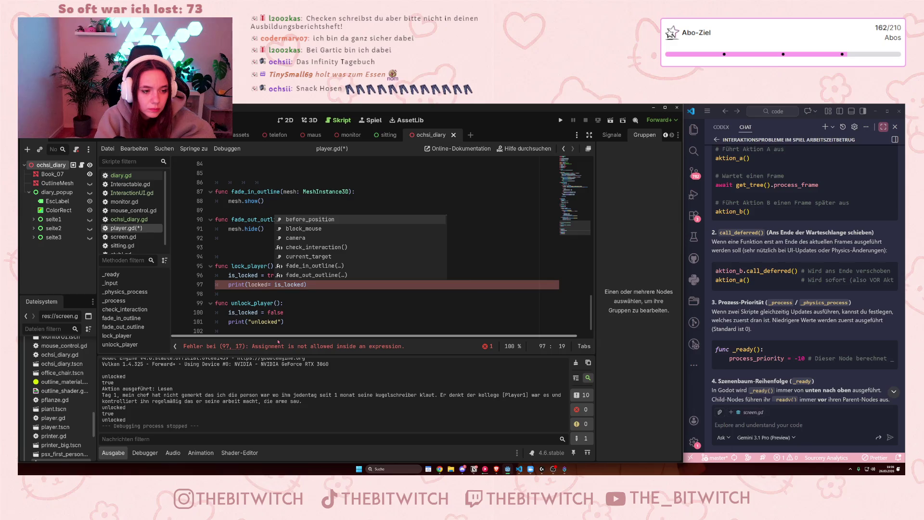
pyautogui.press('Left')
pyautogui.write('"')
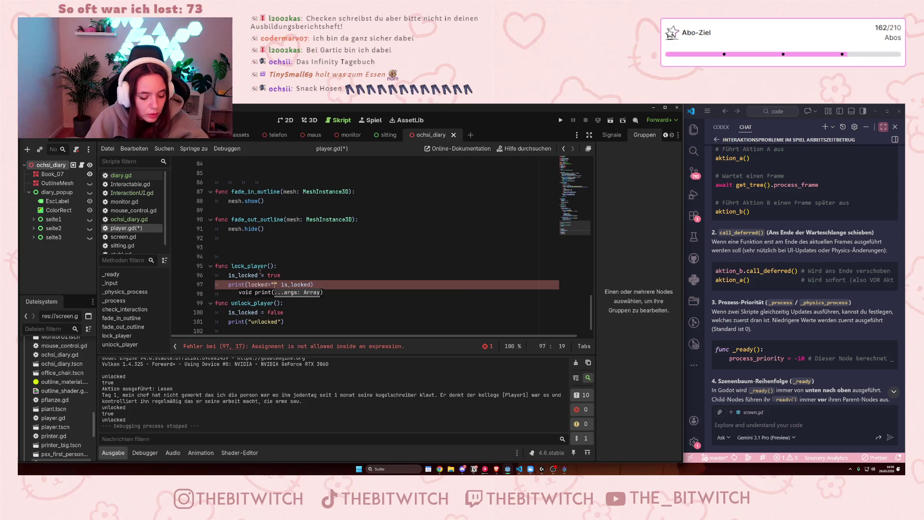
pyautogui.press('Delete')
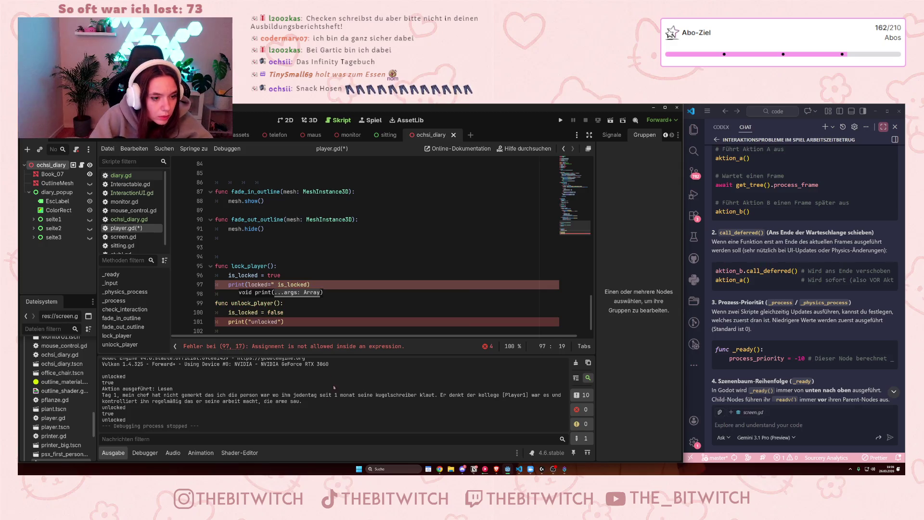
pyautogui.click(245, 284)
pyautogui.write('"')
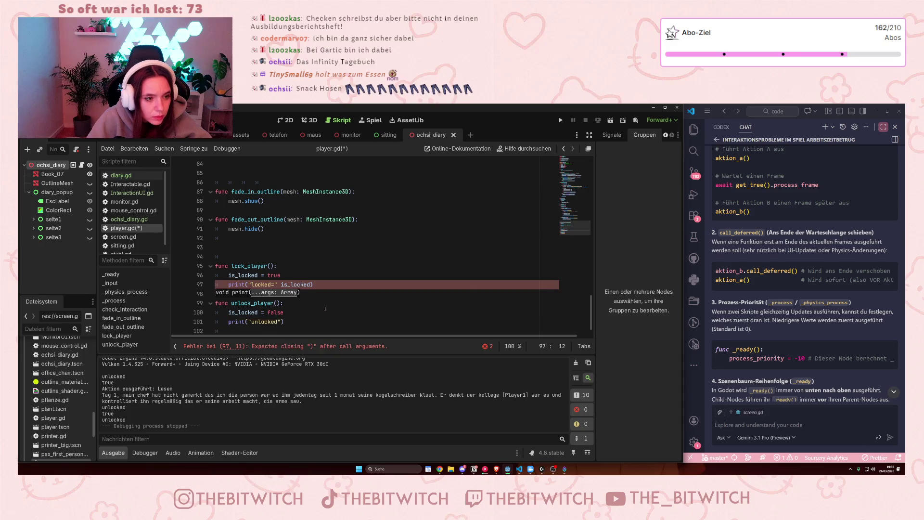
pyautogui.click(328, 310)
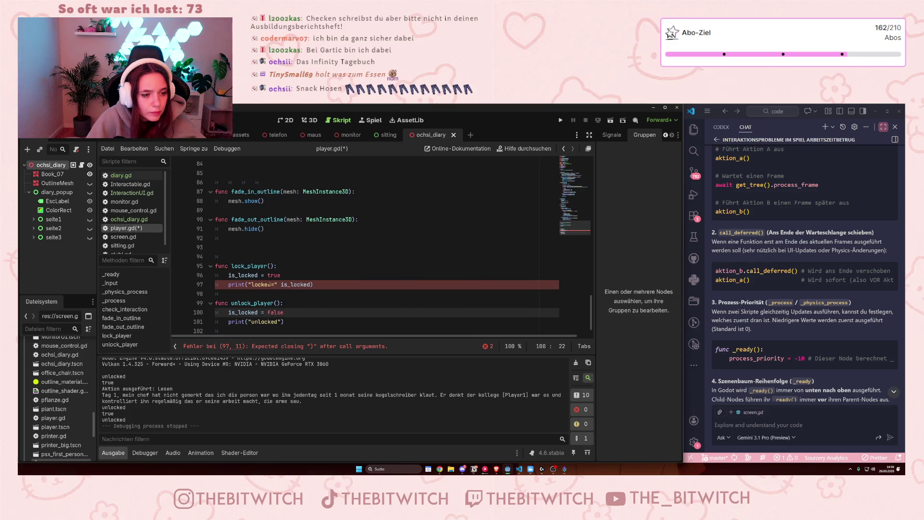
pyautogui.click(273, 284)
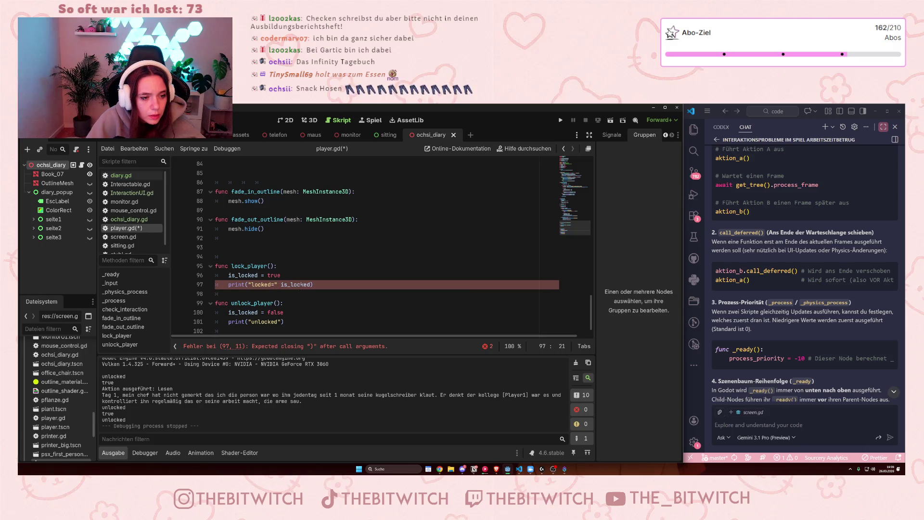
pyautogui.write('+')
# Change unlock_player's print on line 101 to "locked= " + is_locked and save player.gd
pyautogui.press('Up')
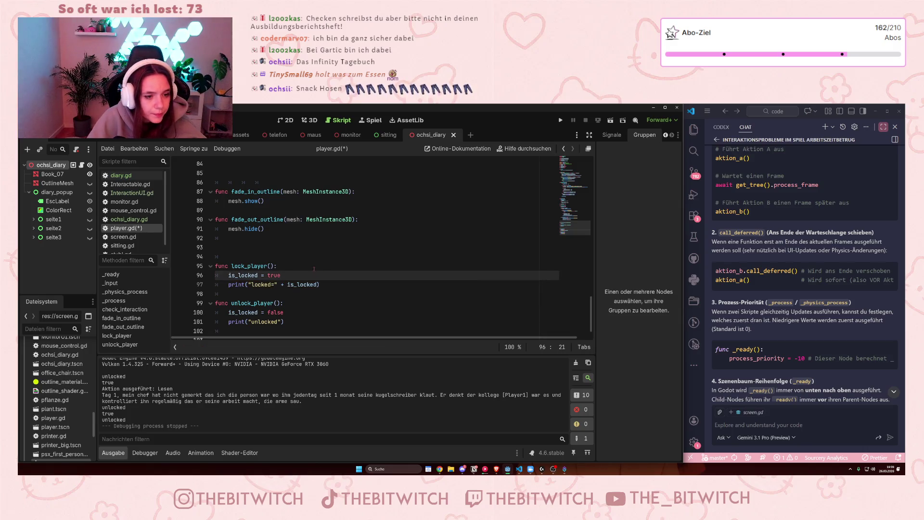
pyautogui.moveTo(246, 321)
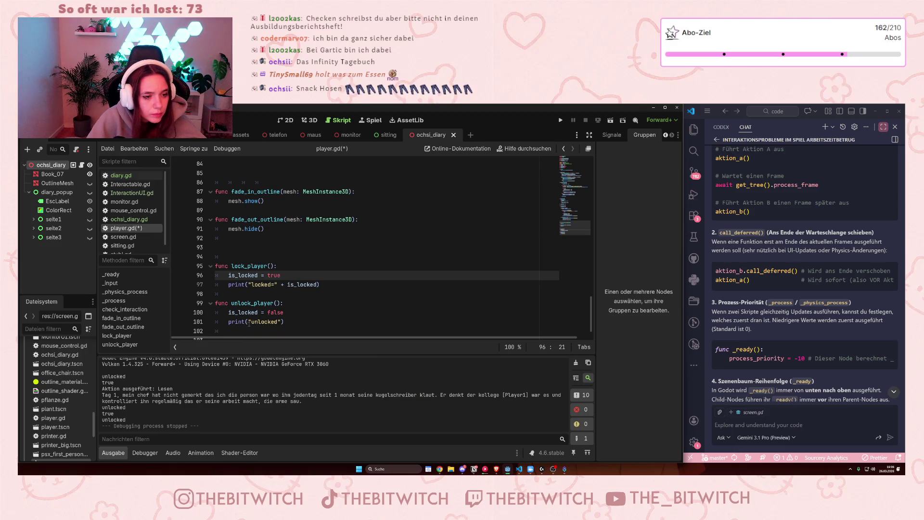
pyautogui.click(253, 321)
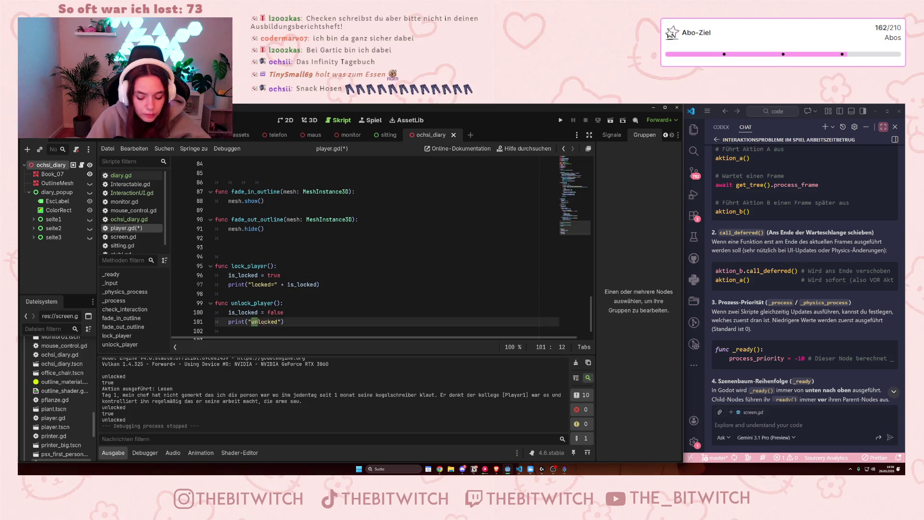
pyautogui.press('Delete')
pyautogui.press('Delete')
pyautogui.hotkey('ctrl', 'Right')
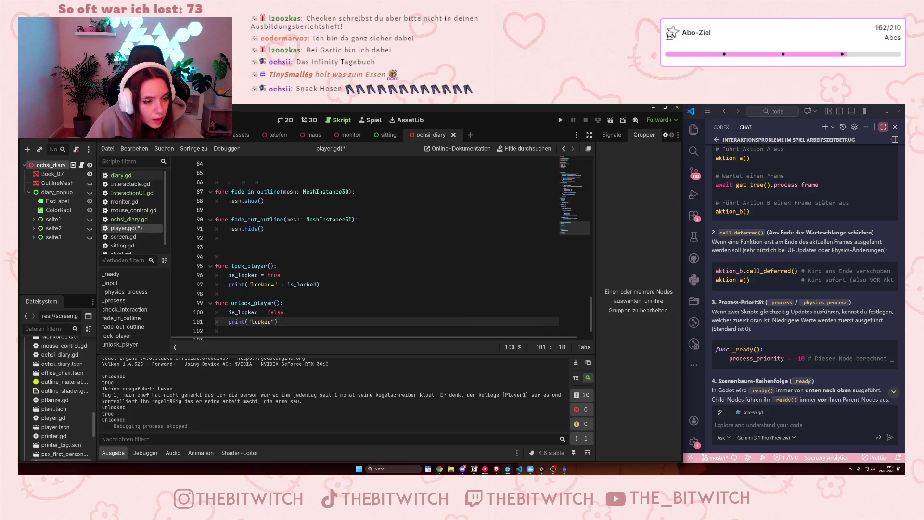
pyautogui.write('=')
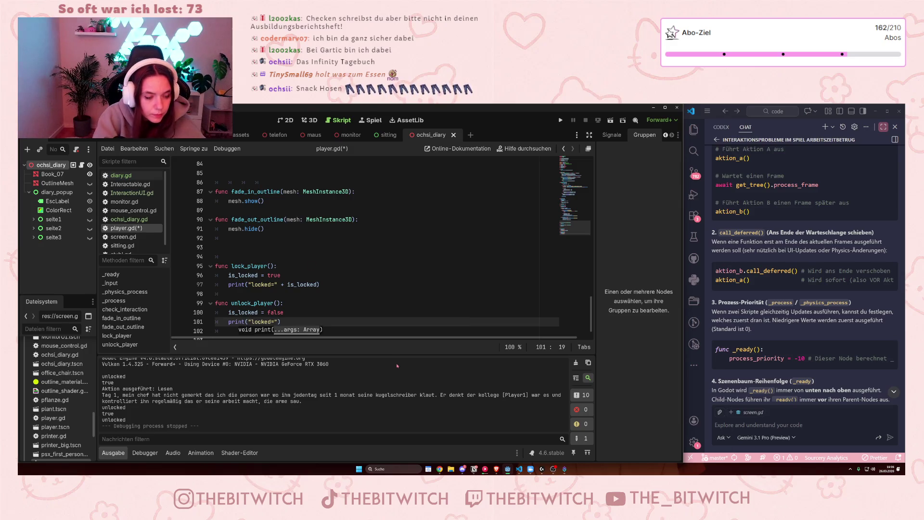
pyautogui.write('"')
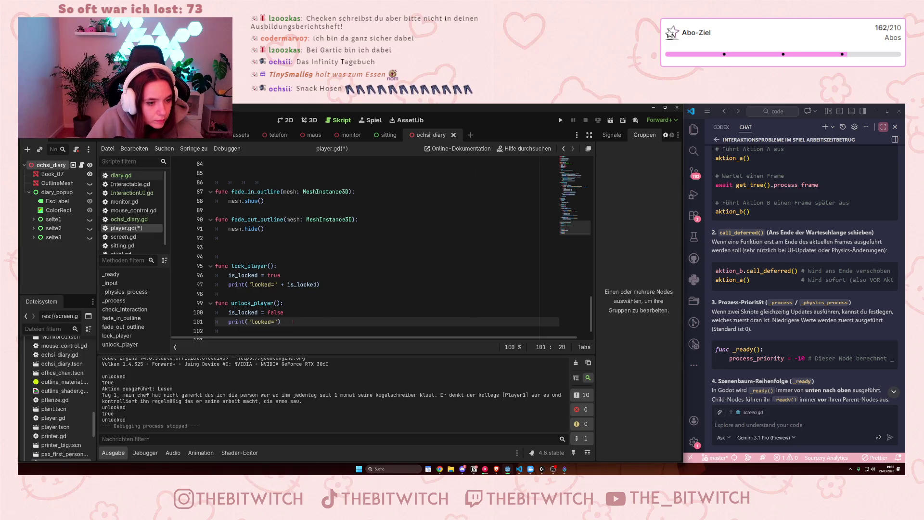
pyautogui.click(275, 285)
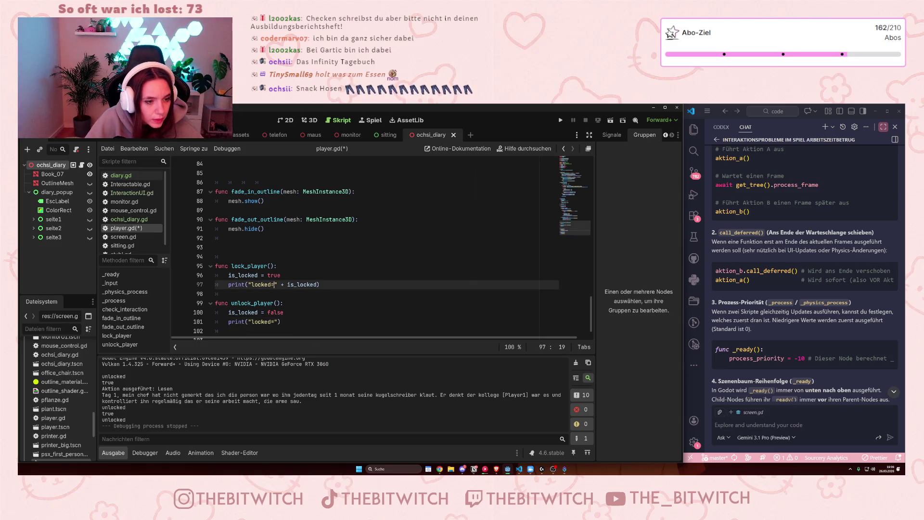
pyautogui.click(274, 322)
pyautogui.press('Right')
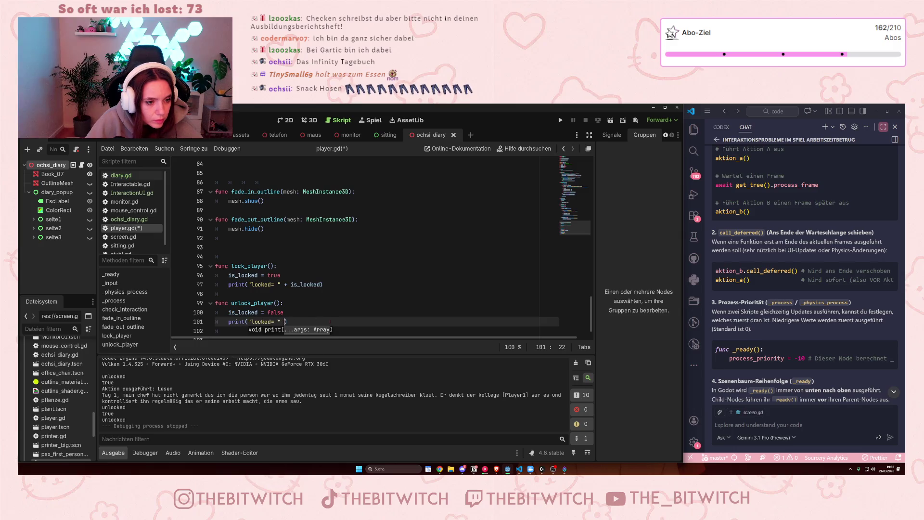
pyautogui.write('+ i')
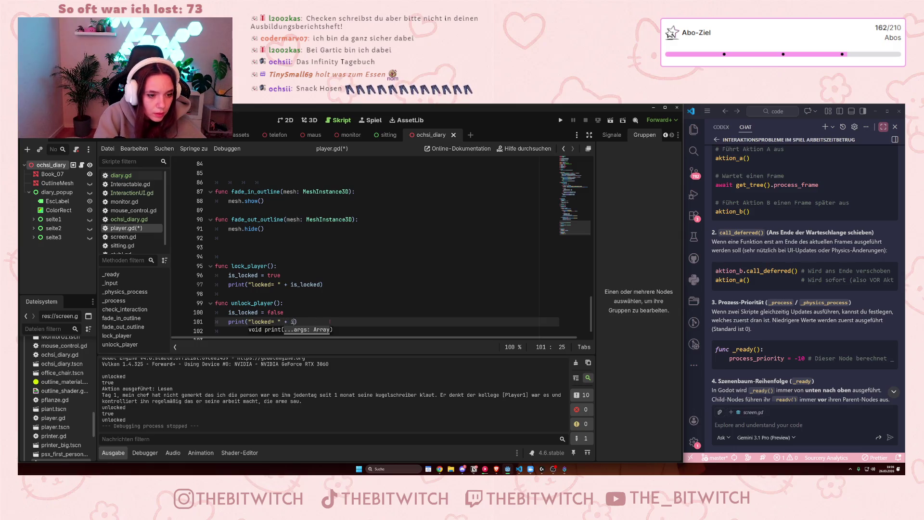
pyautogui.write('s_locked')
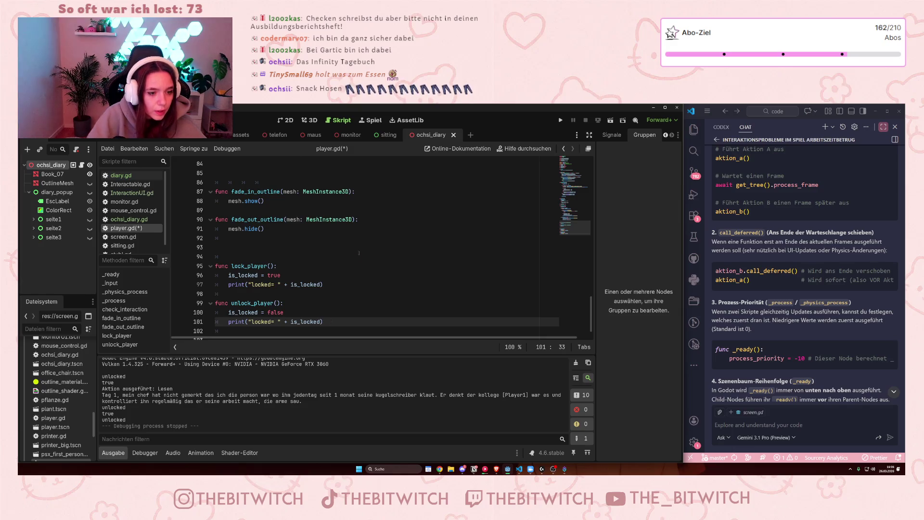
pyautogui.click(360, 256)
pyautogui.hotkey('ctrl', 's')
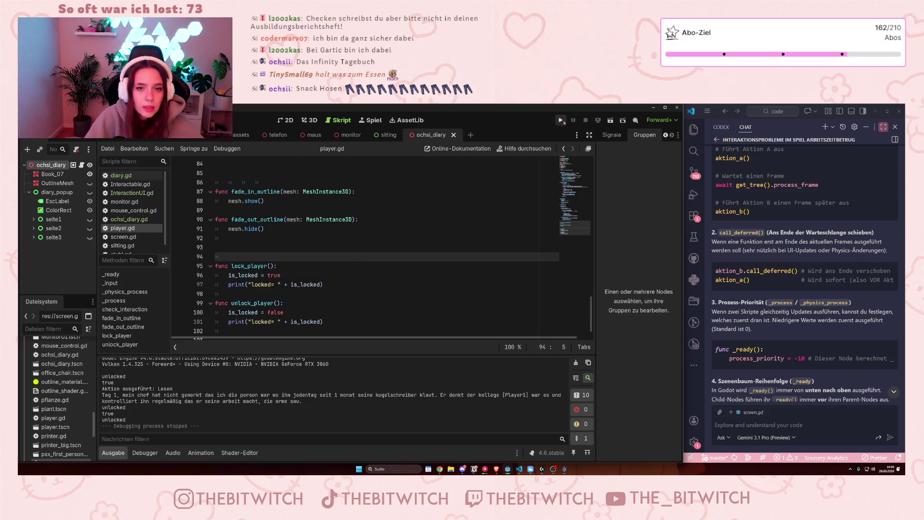
# Run the game to hit the String-plus-bool error, then start wrapping is_locked in str( on line 97
pyautogui.click(561, 120)
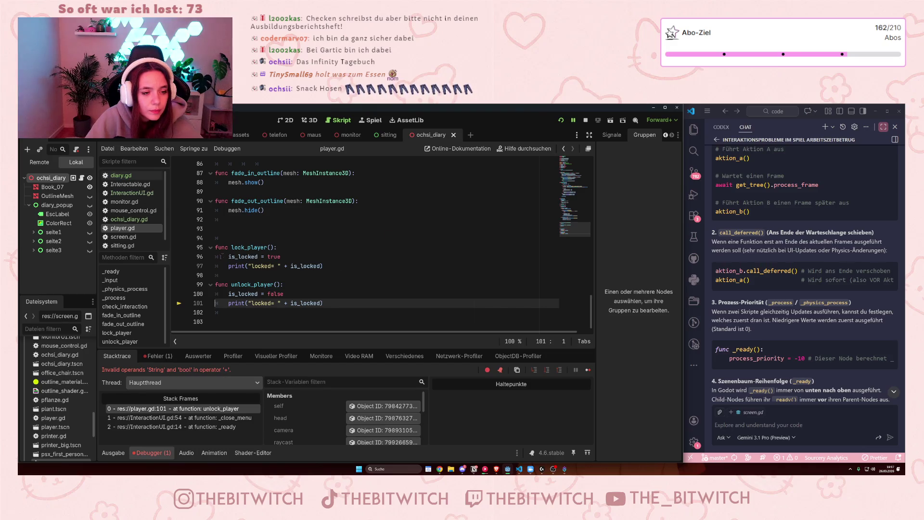
pyautogui.click(285, 265)
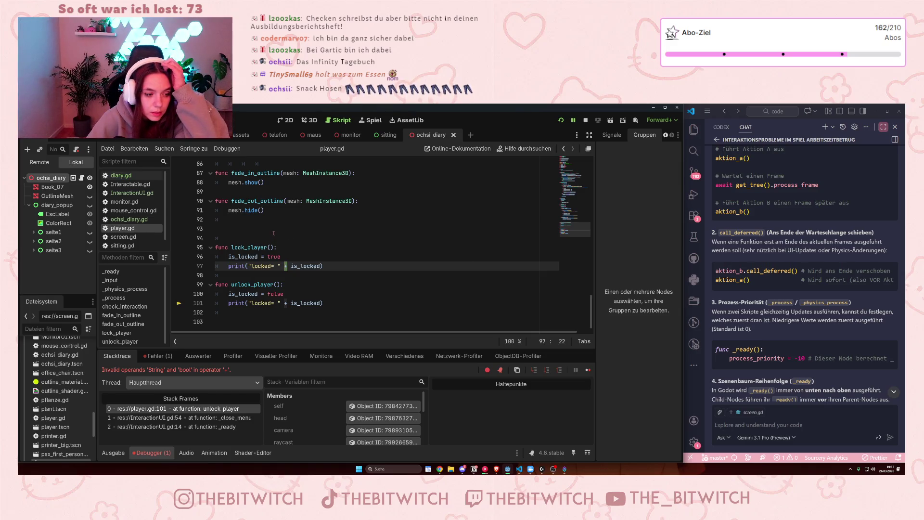
pyautogui.click(288, 266)
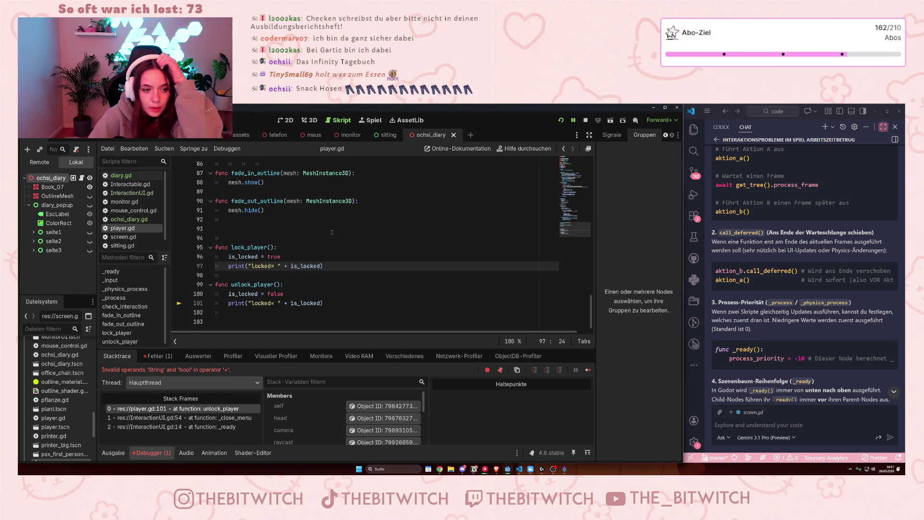
pyautogui.write('str(')
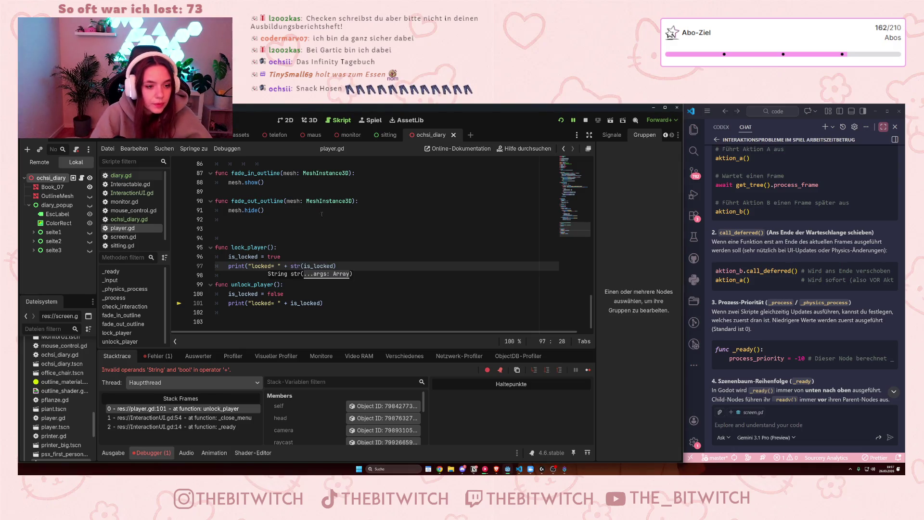
# Wrap is_locked in str() on lines 97 and 101, save player.gd, and rerun the game
pyautogui.hotkey('ctrl', 'Right')
pyautogui.write(')')
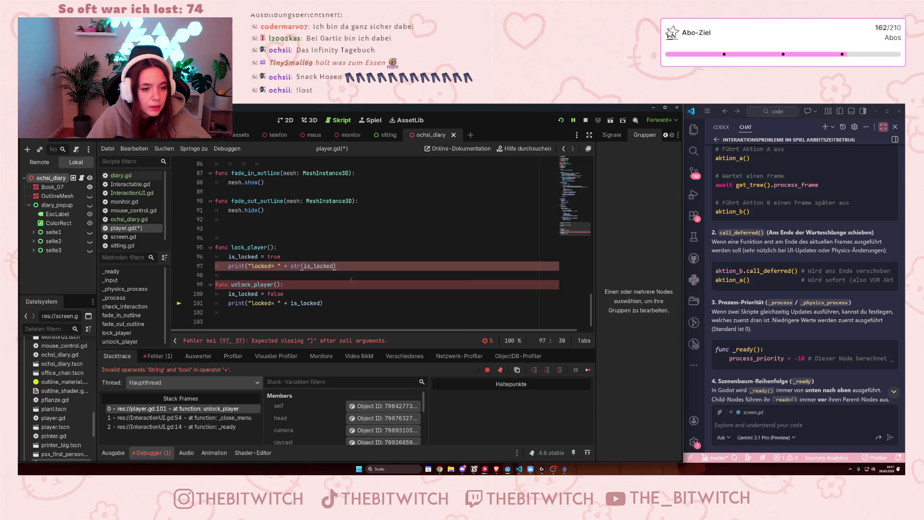
pyautogui.write(')')
pyautogui.click(290, 303)
pyautogui.write('str(')
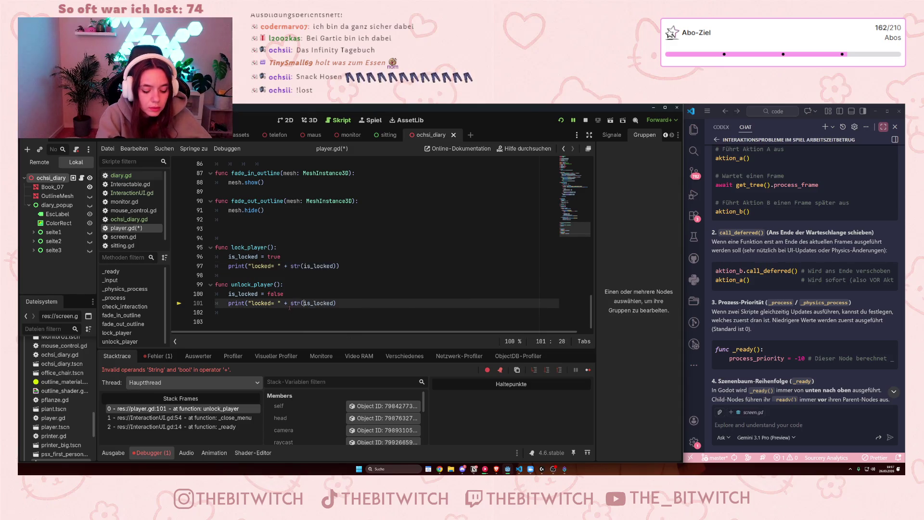
pyautogui.press('Right')
pyautogui.press('Right')
pyautogui.press('Right')
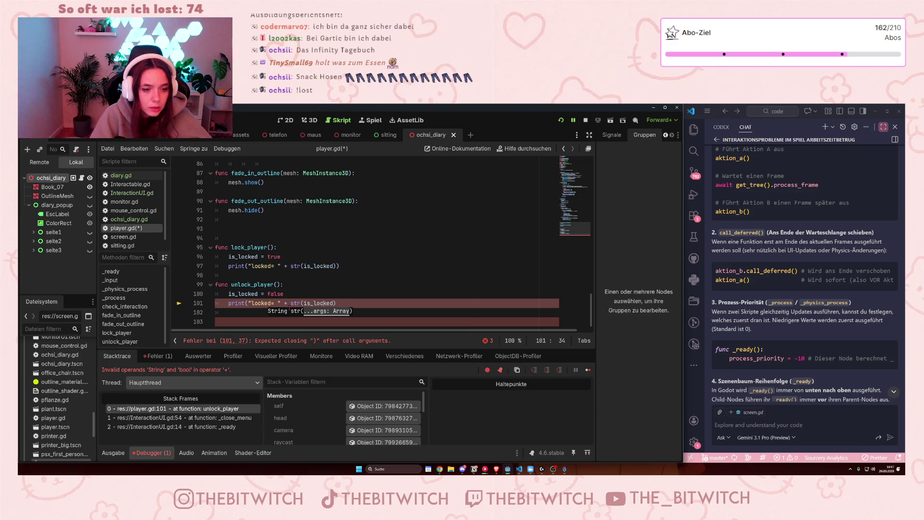
pyautogui.write(')')
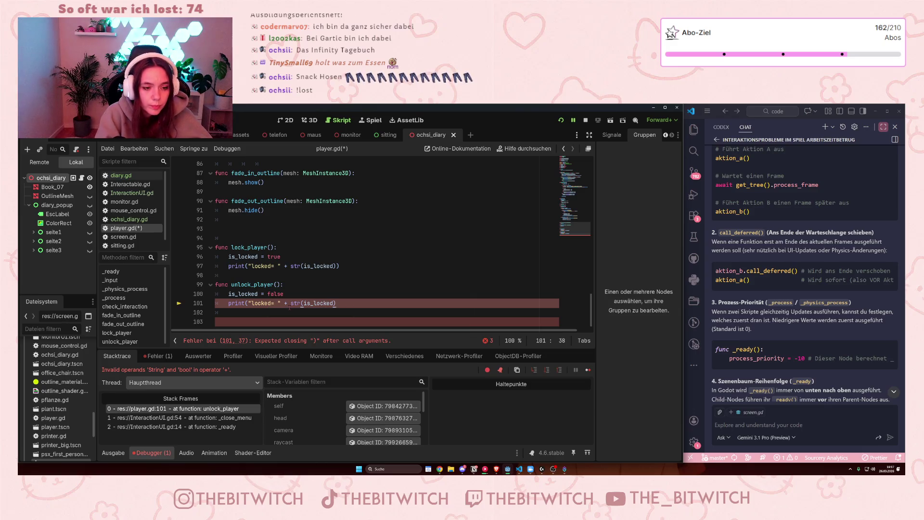
pyautogui.write(')')
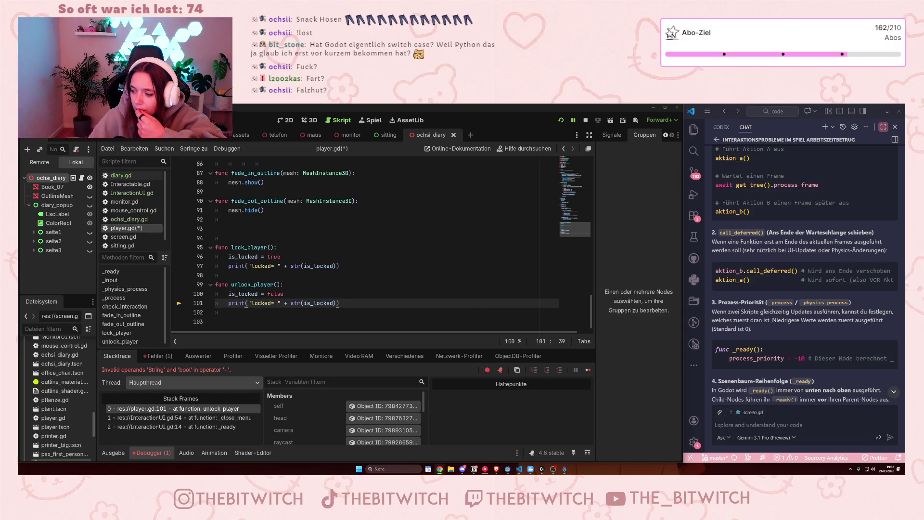
pyautogui.press('Up')
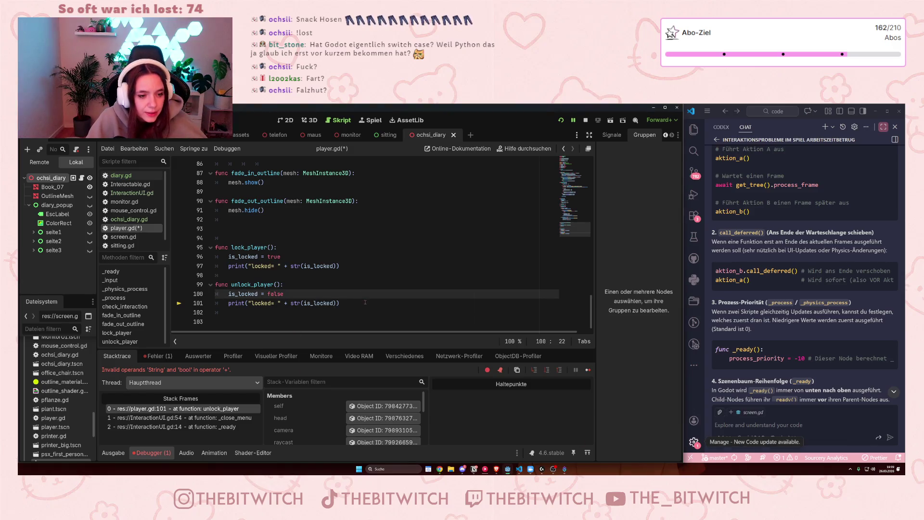
pyautogui.hotkey('ctrl', 's')
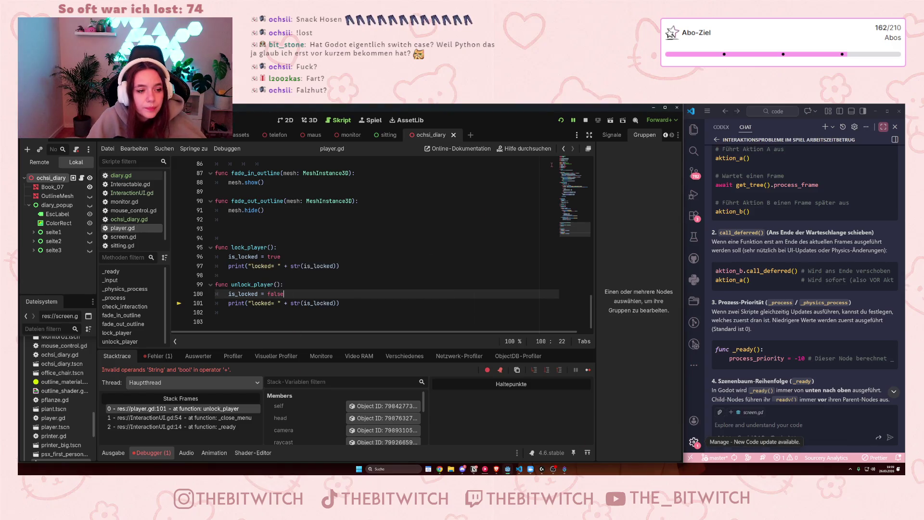
pyautogui.press('F5')
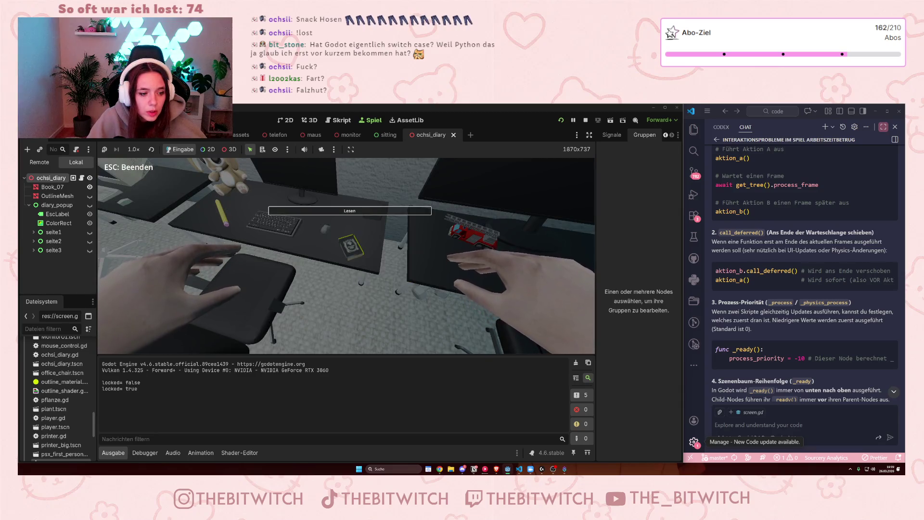
# Open the diary at the book in the running game, then stop it with F8
pyautogui.press('e')
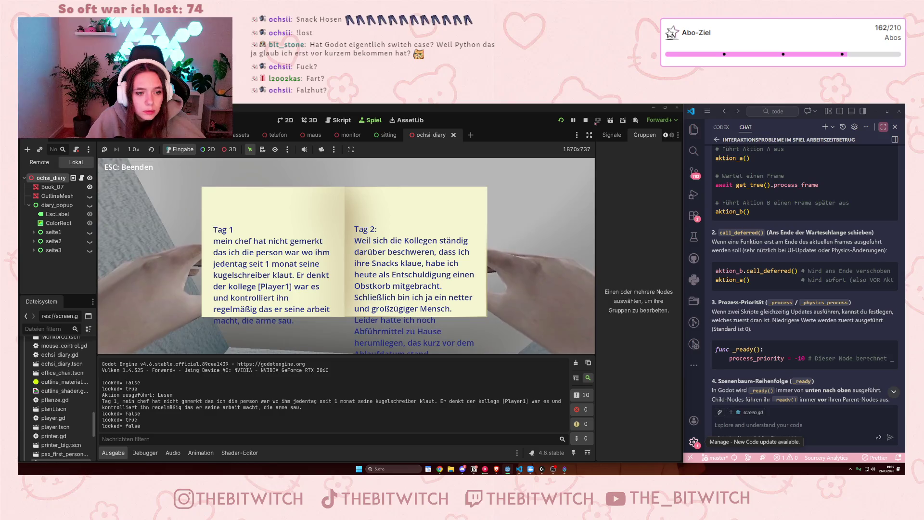
pyautogui.press('F8')
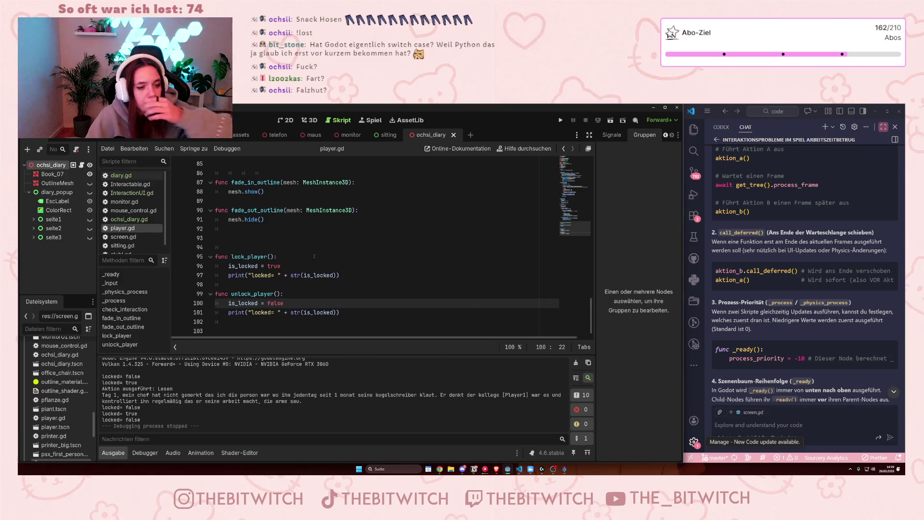
# Open diary.gd and select the get_node("diary_popup/seite1").hide() statement in _close
pyautogui.click(120, 175)
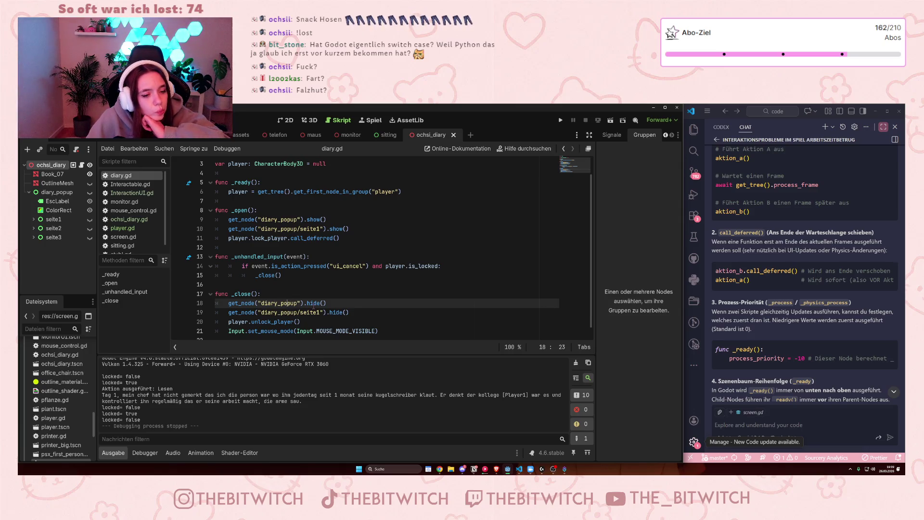
pyautogui.click(312, 304)
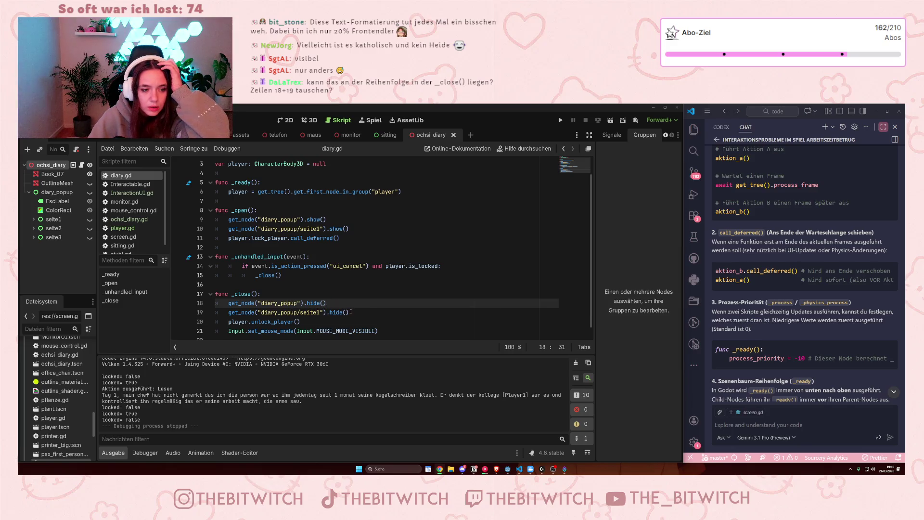
pyautogui.moveTo(350, 312); pyautogui.dragTo(228, 313)
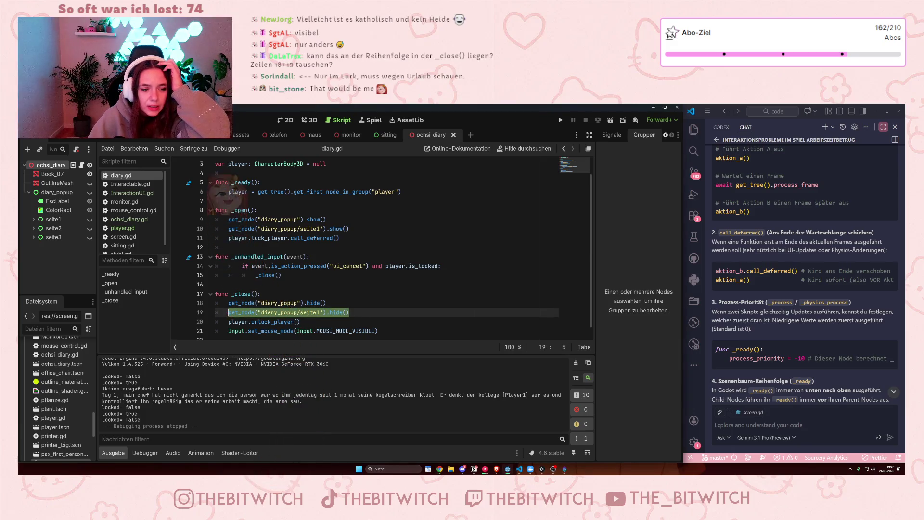
# Move the seite1 hide statement above the popup hide in _close, remove the blank line, and save
pyautogui.hotkey('ctrl', 'x')
pyautogui.press('Up')
pyautogui.press('Return')
pyautogui.press('Up')
pyautogui.hotkey('ctrl', 'v')
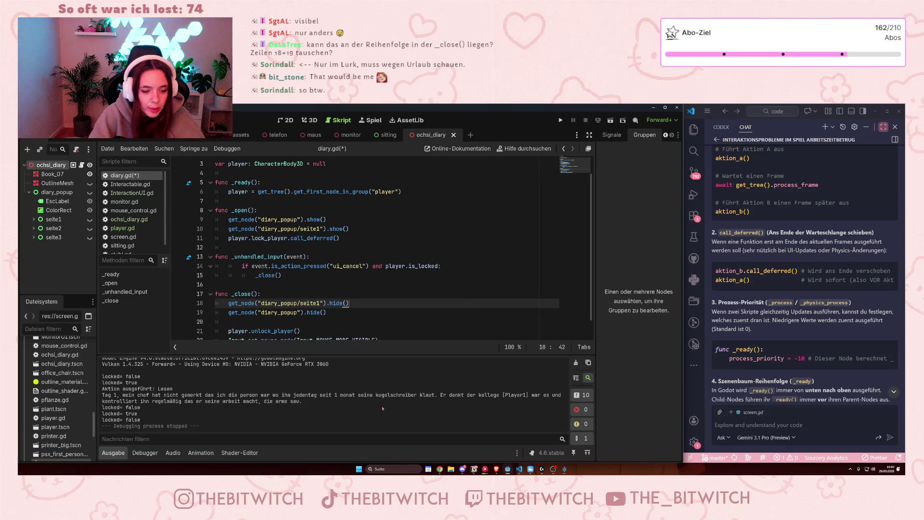
pyautogui.press('Down')
pyautogui.press('Delete')
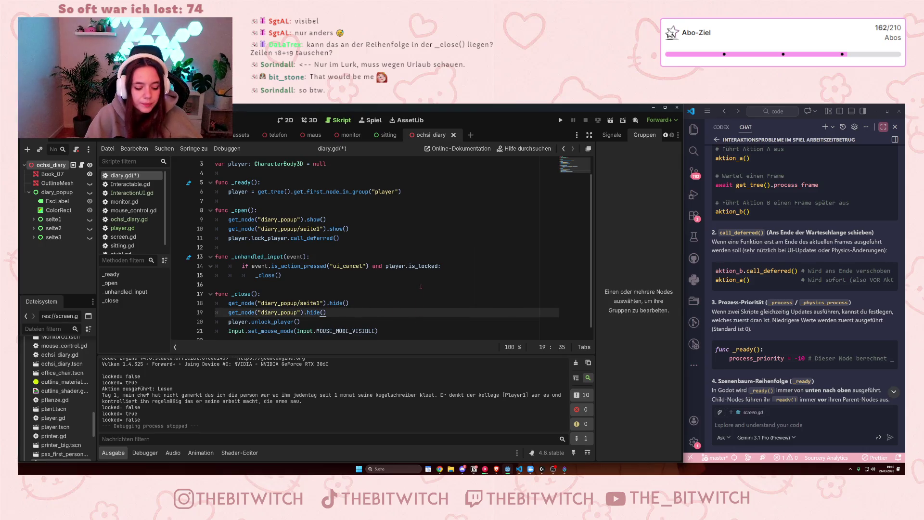
pyautogui.hotkey('ctrl', 's')
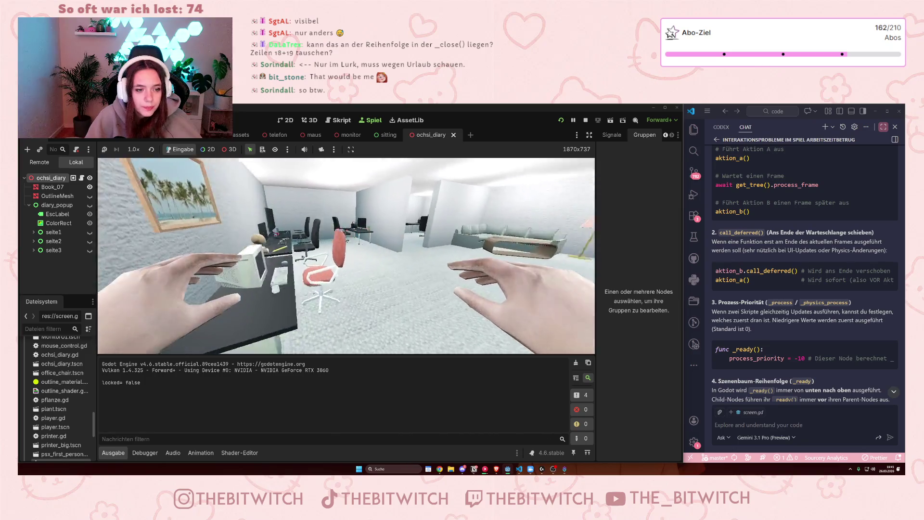
# Sit at the desk and read the diary, exit the game, then reorder _close to hide the popup before seite1
pyautogui.press('e')
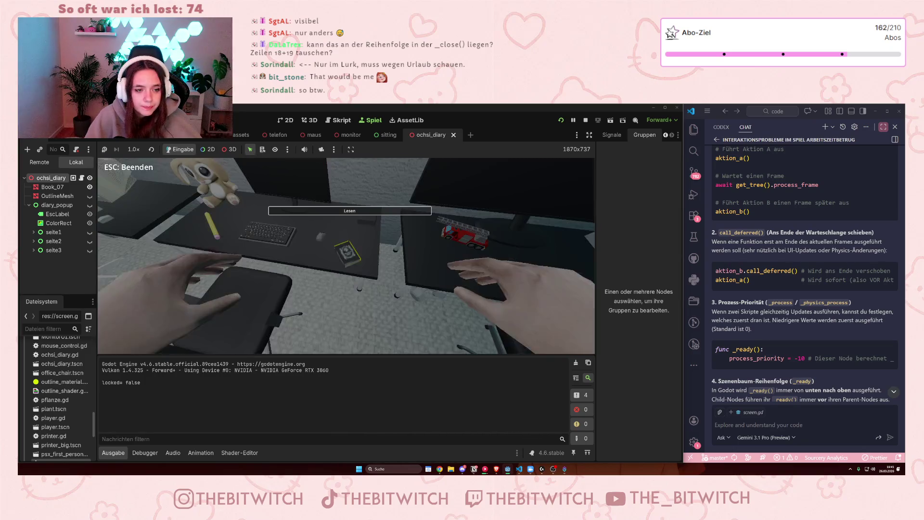
pyautogui.press('e')
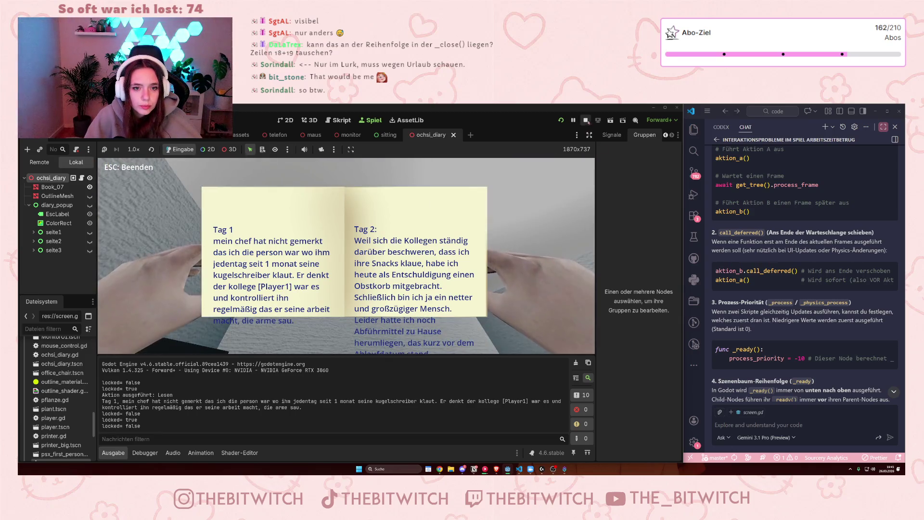
pyautogui.press('Escape')
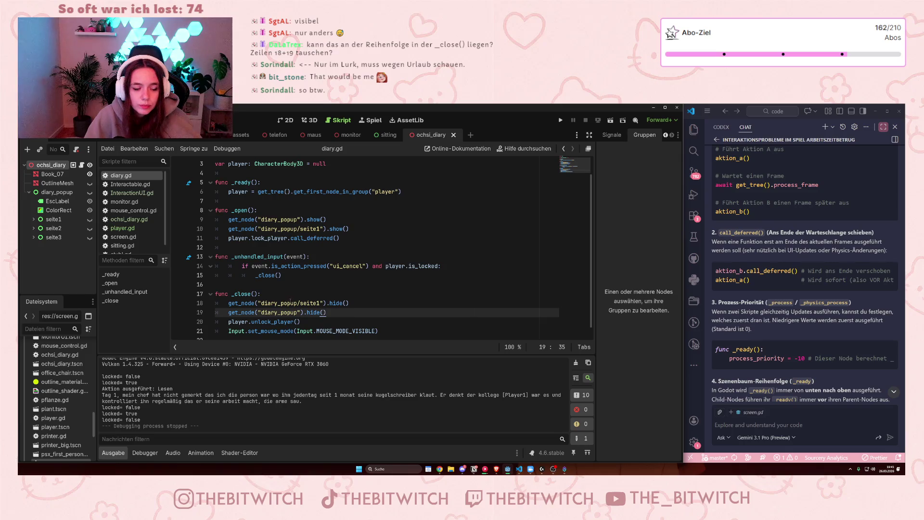
pyautogui.hotkey('alt', 'Up')
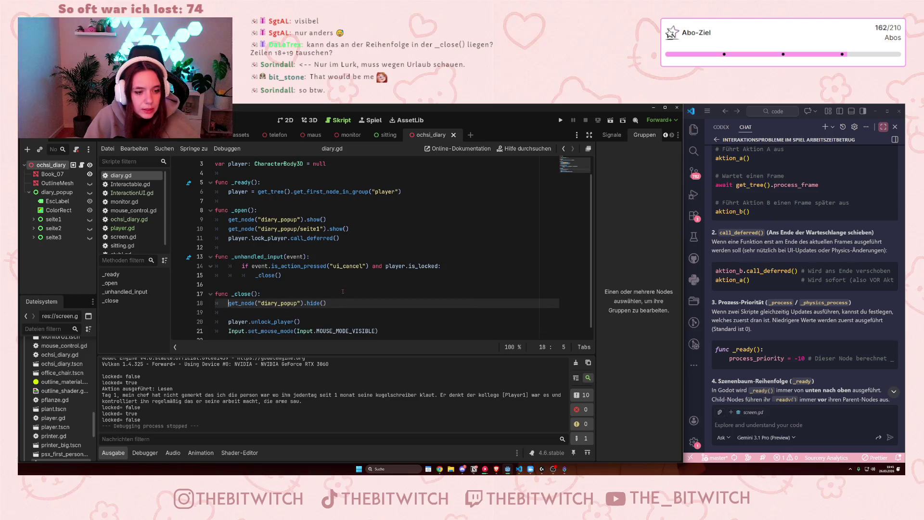
pyautogui.write('get_node("diary_popup/seite1").hide()')
pyautogui.click(361, 293)
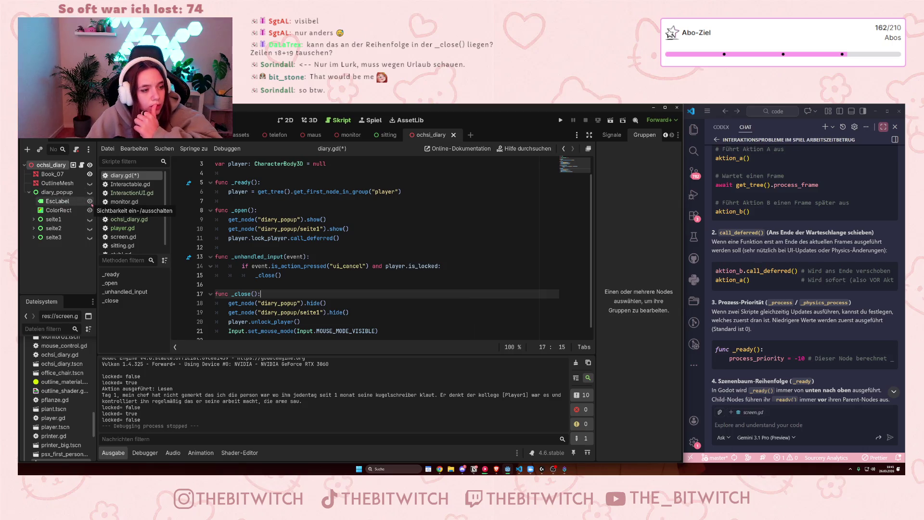
# Select diary_popup in the Scene dock and widen the VS Code window beside Godot
pyautogui.click(65, 192)
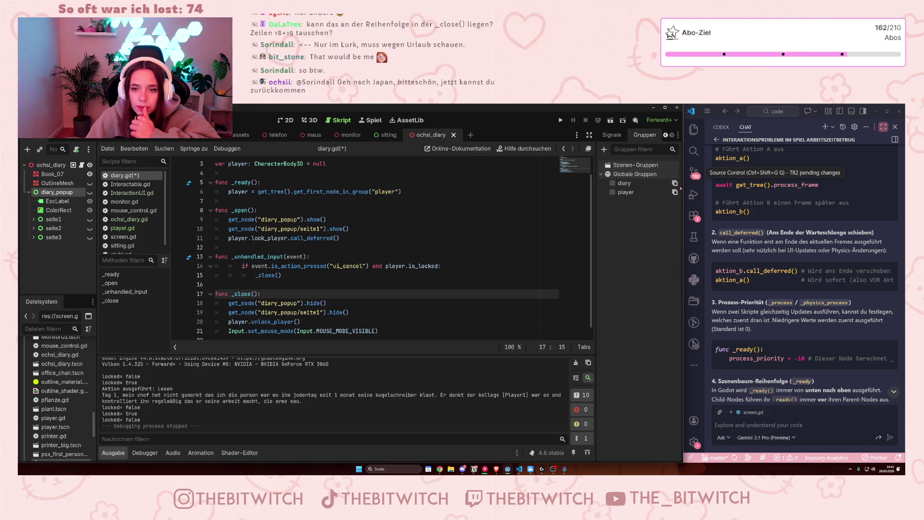
pyautogui.moveTo(684, 186); pyautogui.dragTo(415, 186)
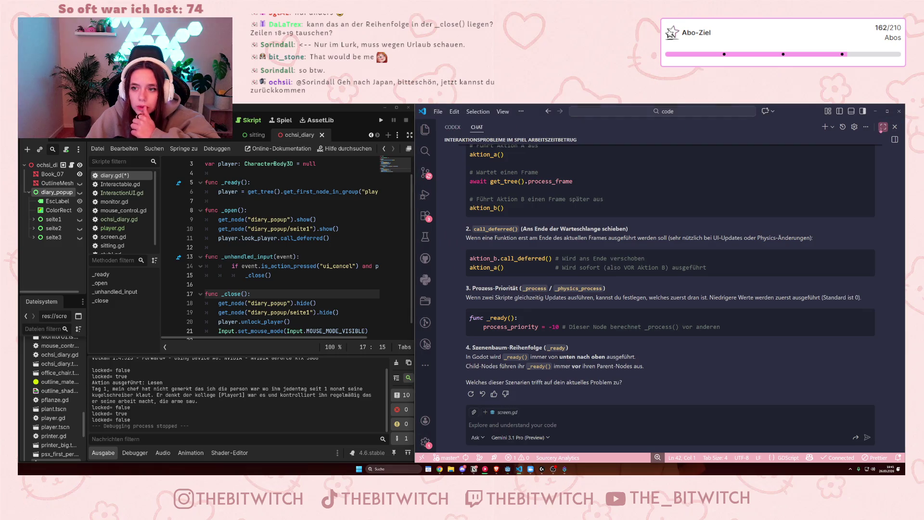
# Review the variables at the top of screen.gd, then shrink VS Code to chat-only and widen Godot
pyautogui.click(882, 127)
pyautogui.scroll(8, 655, 219)
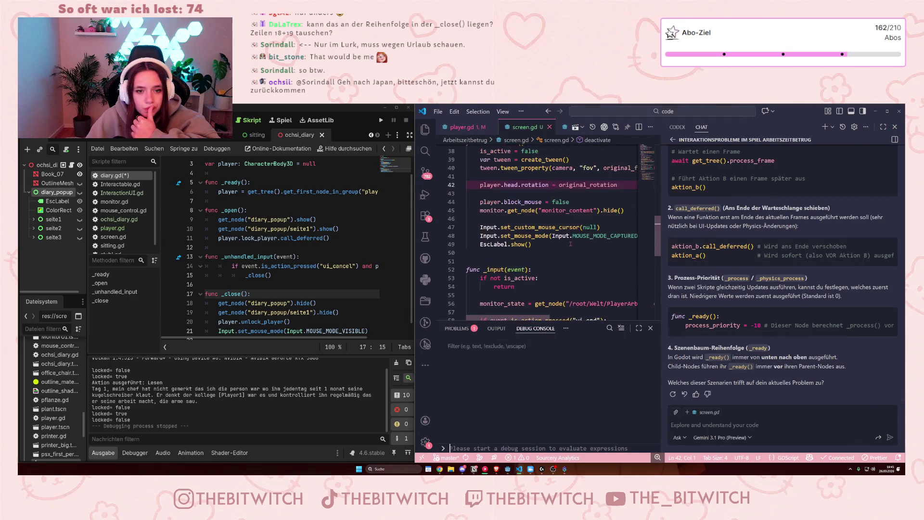
pyautogui.moveTo(660, 217); pyautogui.dragTo(660, 153)
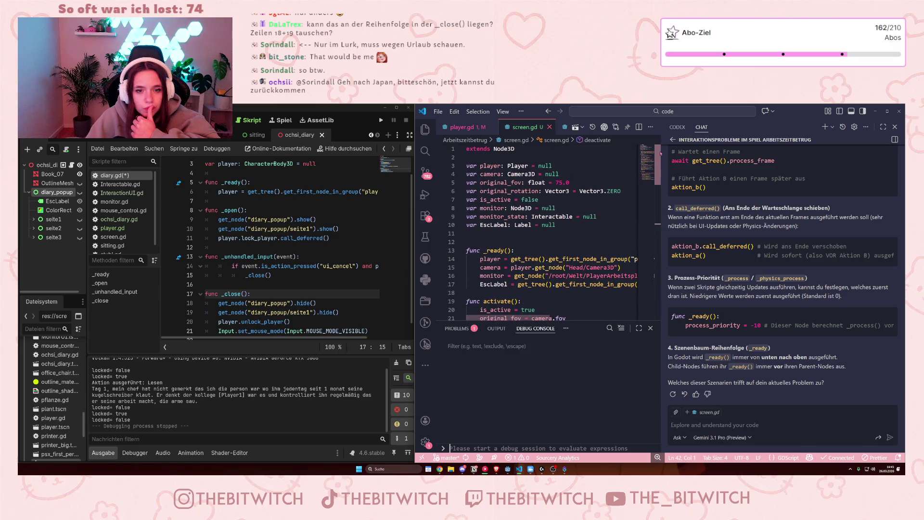
pyautogui.scroll(-2, 639, 171)
pyautogui.scroll(2, 640, 171)
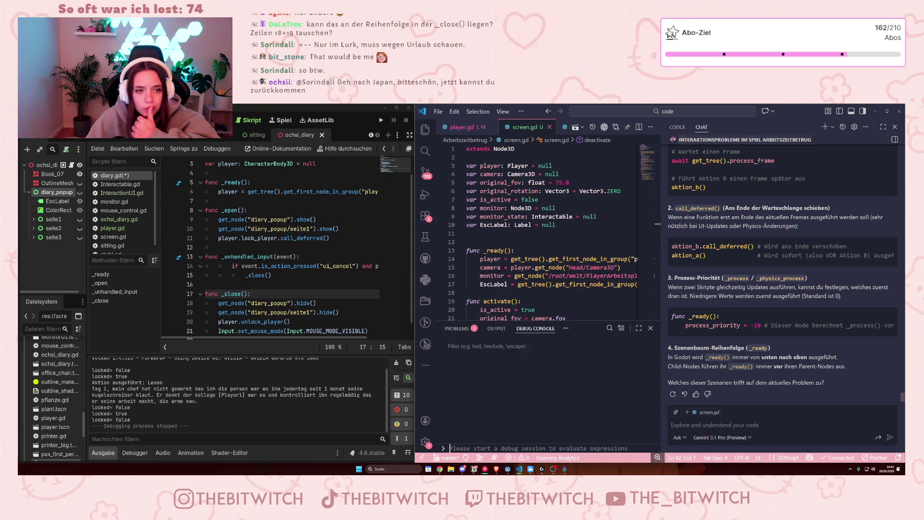
pyautogui.click(883, 127)
pyautogui.moveTo(415, 246); pyautogui.dragTo(728, 246)
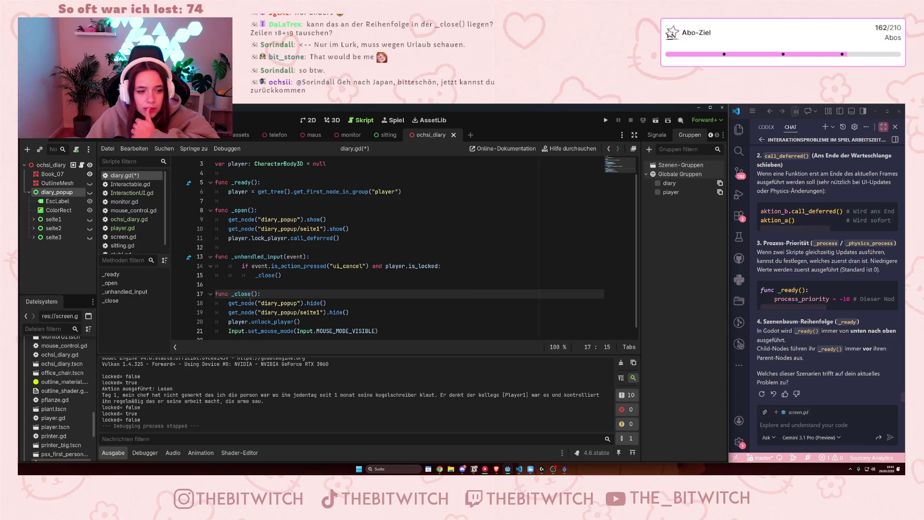
# Dismiss the get_node help at line 18 of diary.gd and switch to Interactable.gd
pyautogui.moveTo(250, 299)
pyautogui.click(327, 304)
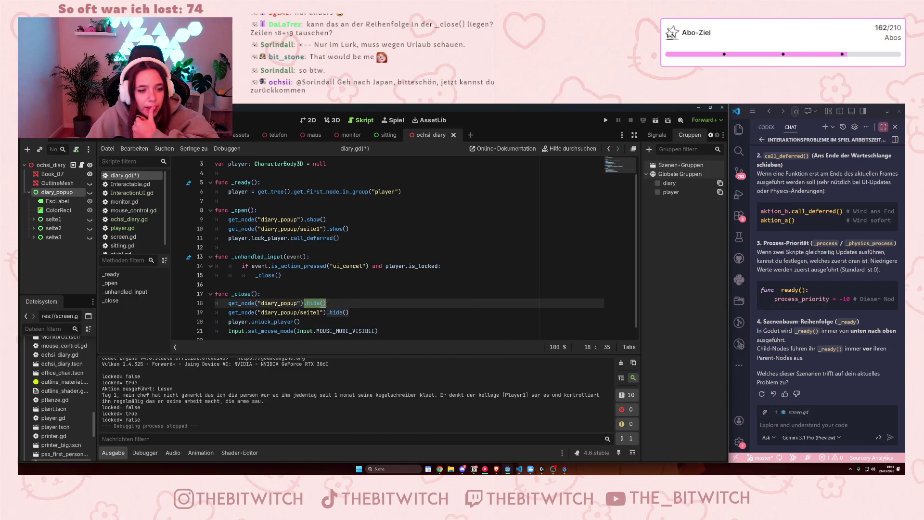
pyautogui.scroll(2, 314, 290)
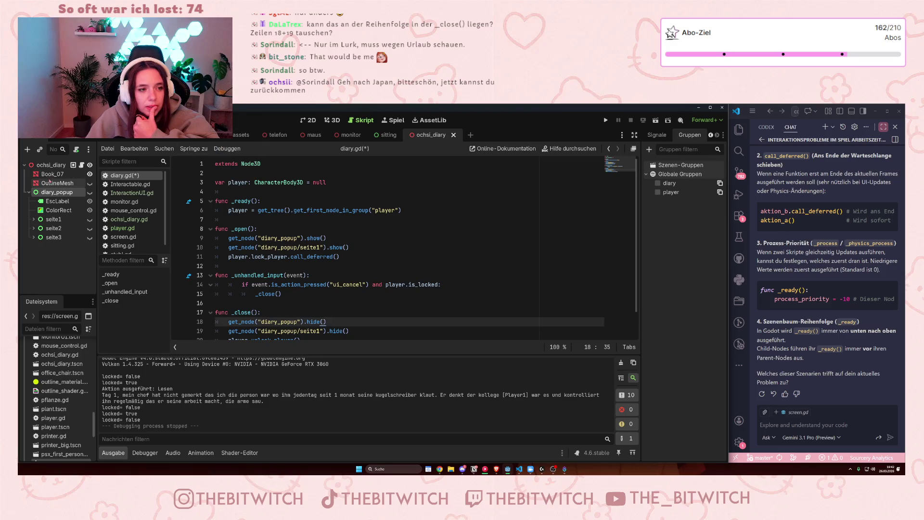
pyautogui.click(130, 184)
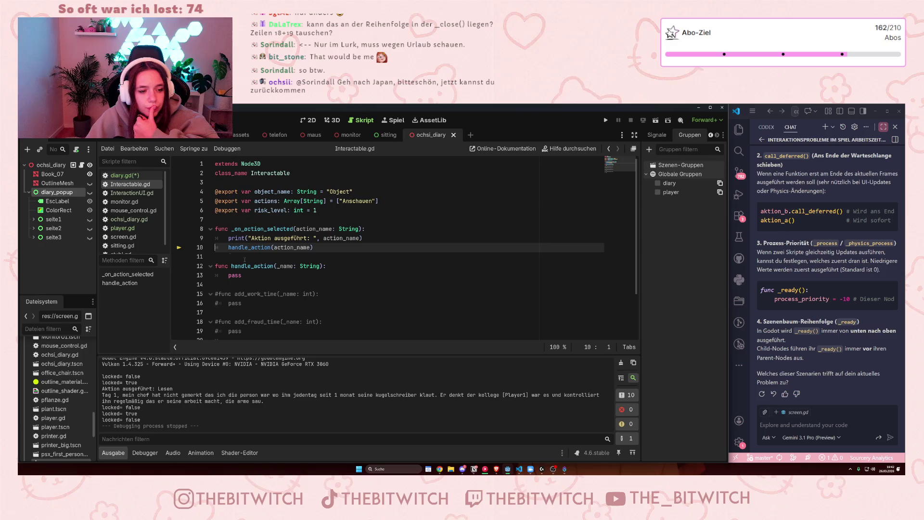
# Inspect stuhl.gd and sitting.gd, marking esc_hint.hide() in _close_menu, then return to diary.gd
pyautogui.scroll(-1, 129, 243)
pyautogui.click(123, 246)
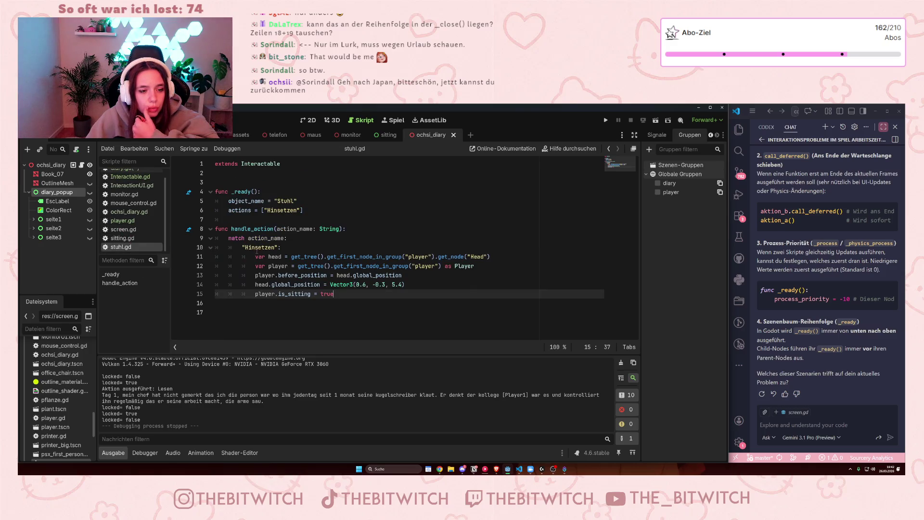
pyautogui.scroll(1, 140, 221)
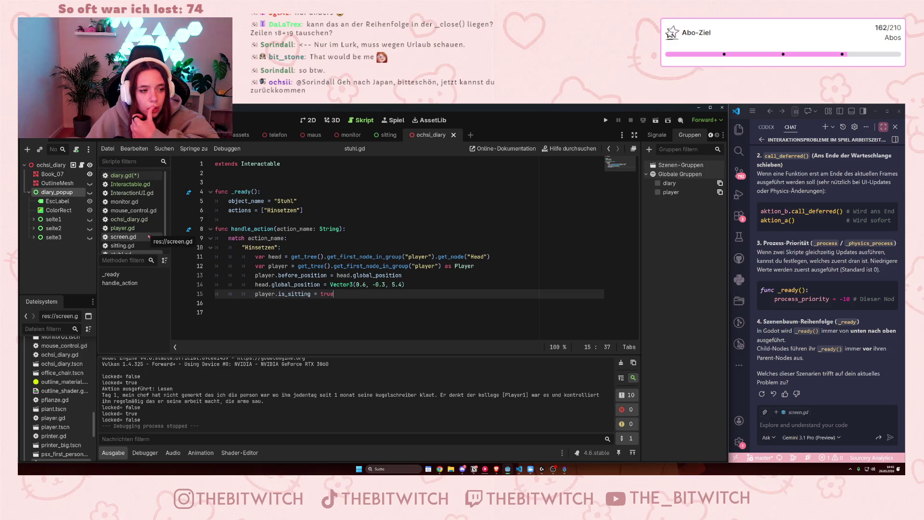
pyautogui.click(129, 245)
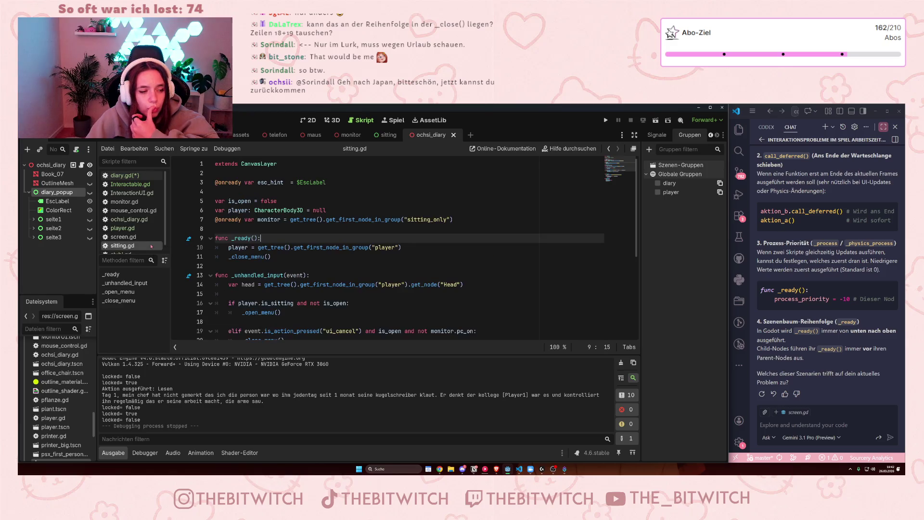
pyautogui.scroll(-5, 280, 261)
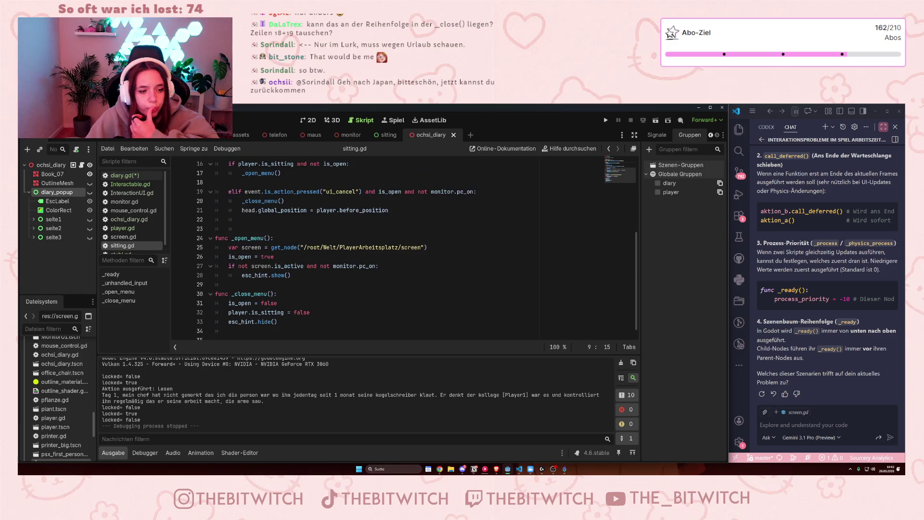
pyautogui.moveTo(255, 322); pyautogui.dragTo(284, 323)
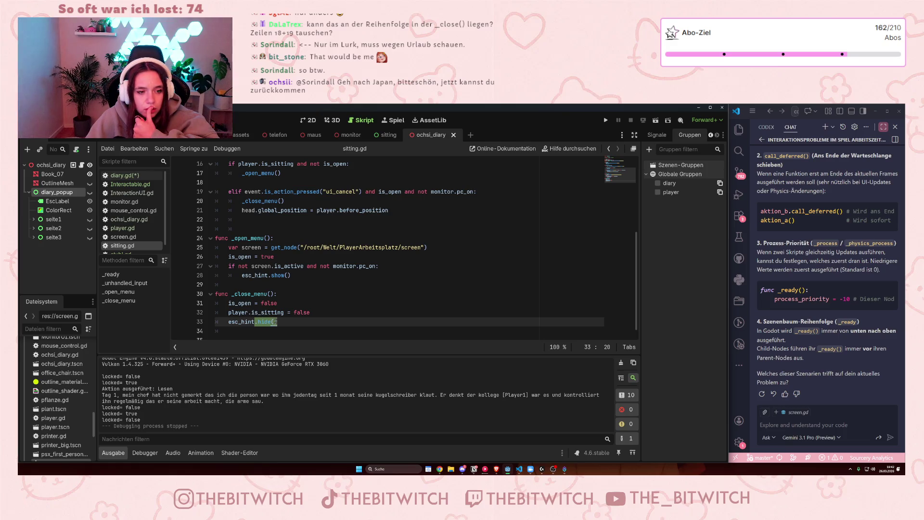
pyautogui.moveTo(251, 322); pyautogui.dragTo(288, 325)
pyautogui.hotkey('alt', 'Left')
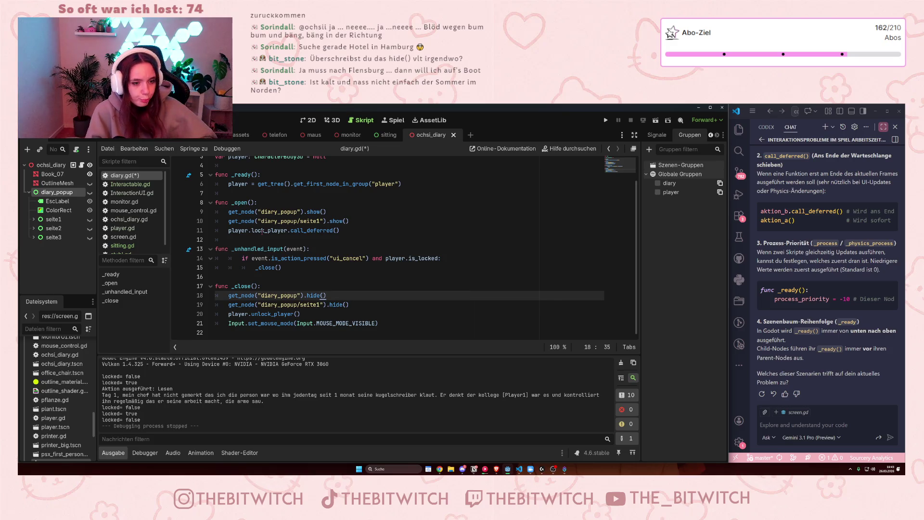
# Mark the diary_popup show() call inside diary.gd's _open function
pyautogui.scroll(2, 341, 309)
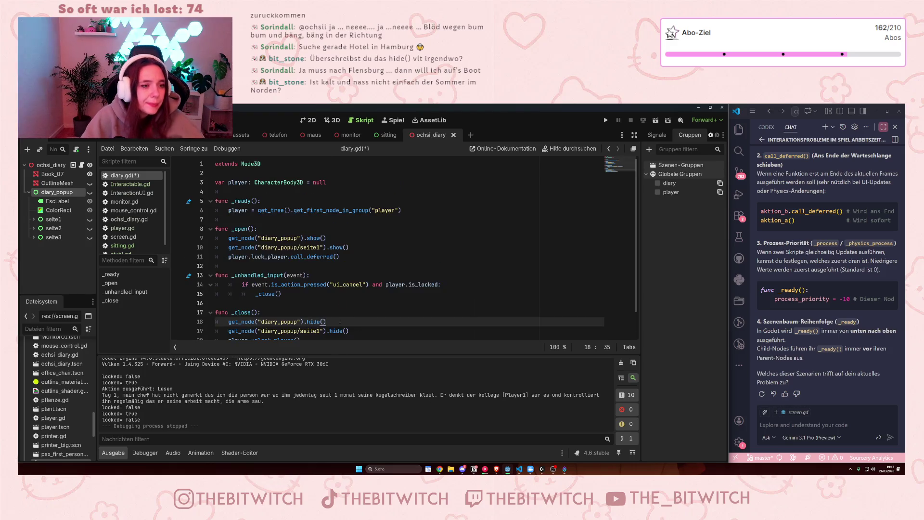
pyautogui.scroll(-1, 339, 282)
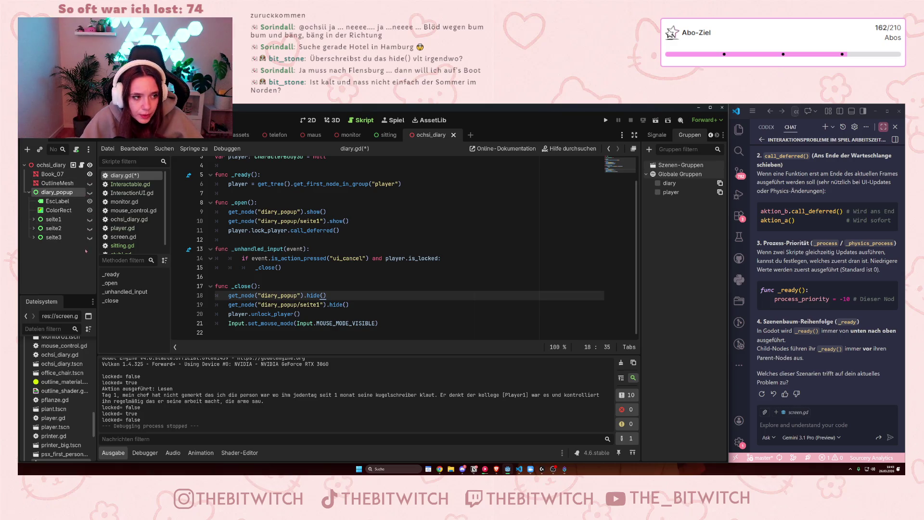
pyautogui.moveTo(261, 212); pyautogui.dragTo(351, 212)
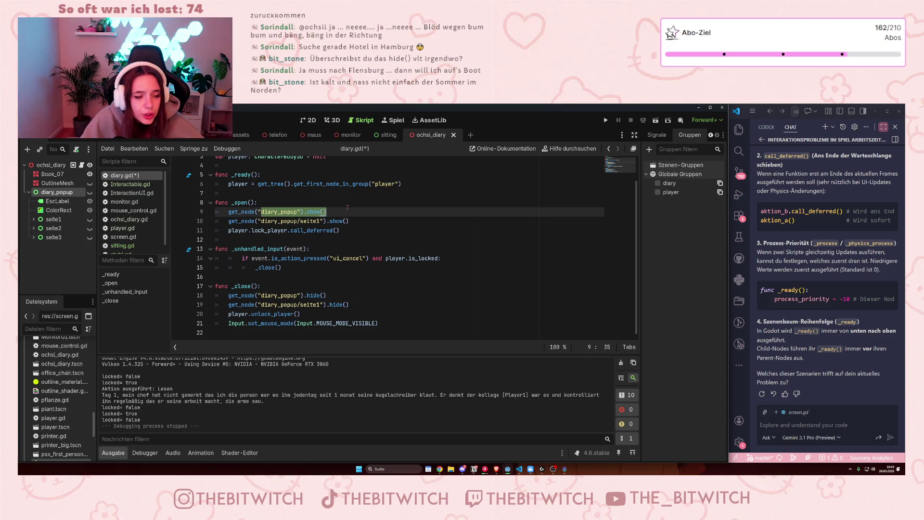
pyautogui.click(266, 204)
pyautogui.hotkey('ctrl', 'z')
pyautogui.hotkey('ctrl', 'y')
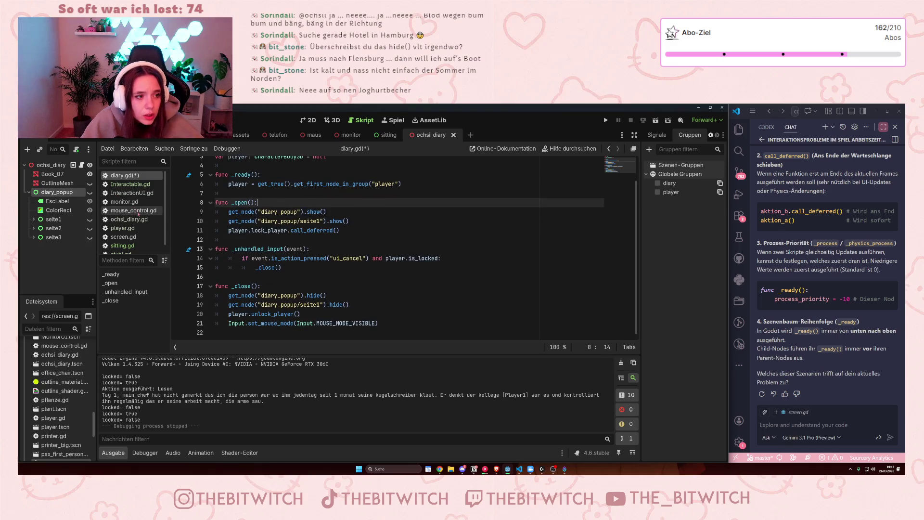
# Open ochsi_diary.gd and mark the Lesen action block ending with the diary._open() call
pyautogui.click(129, 219)
pyautogui.moveTo(247, 220)
pyautogui.mouseDown()
pyautogui.moveTo(289, 240)
pyautogui.moveTo(298, 281)
pyautogui.mouseUp()
pyautogui.click(298, 284)
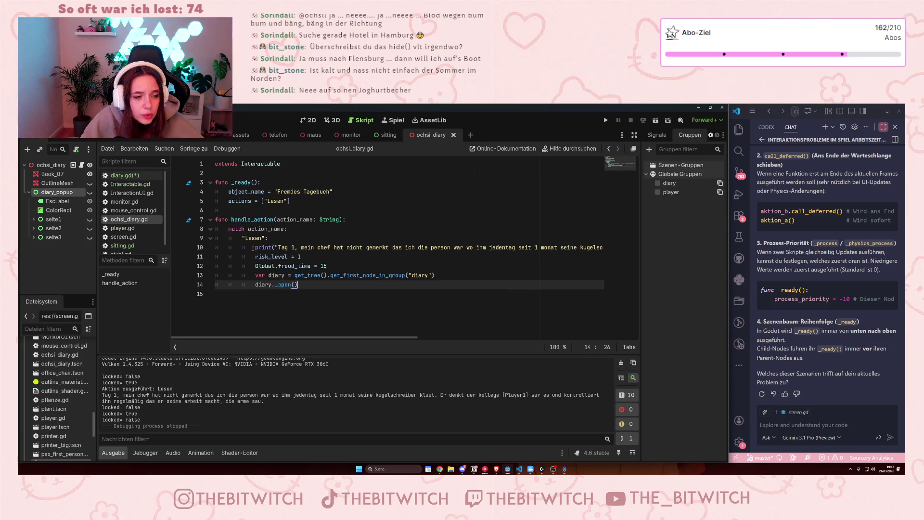
pyautogui.click(265, 238)
pyautogui.moveTo(255, 285); pyautogui.dragTo(298, 284)
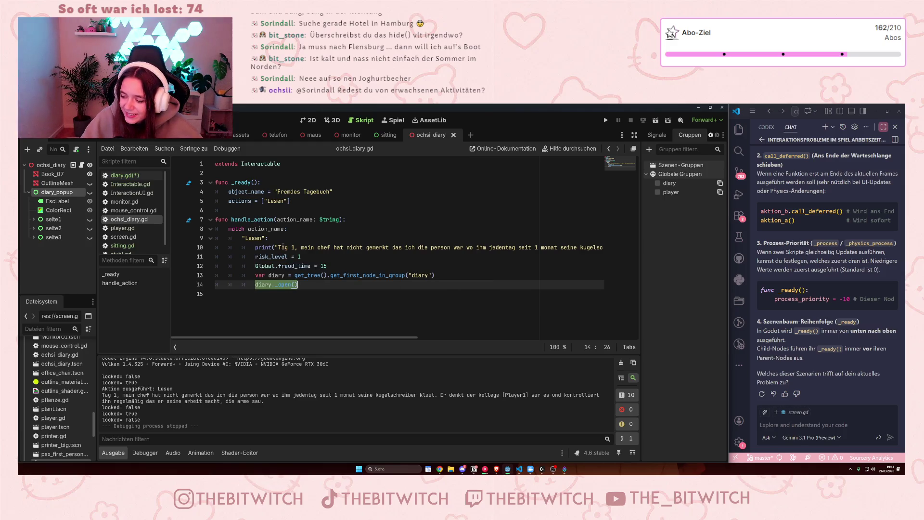
pyautogui.click(307, 255)
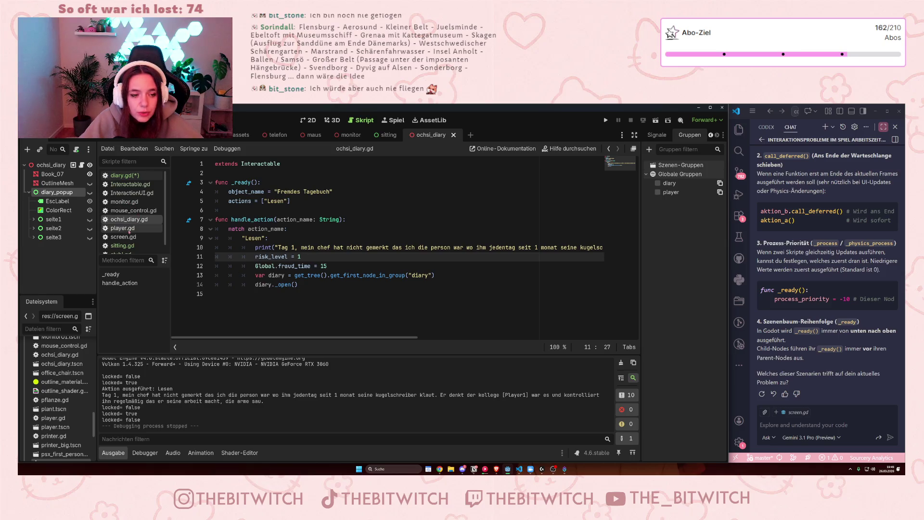
pyautogui.click(122, 175)
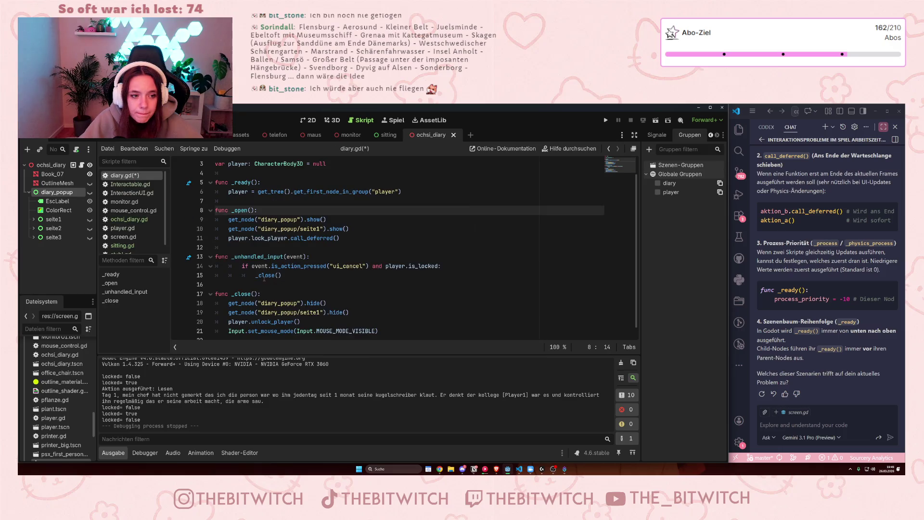
# Remove the two hide() lines (lines 18 and 19) from the top of _close in diary.gd
pyautogui.click(301, 284)
pyautogui.scroll(-1, 335, 303)
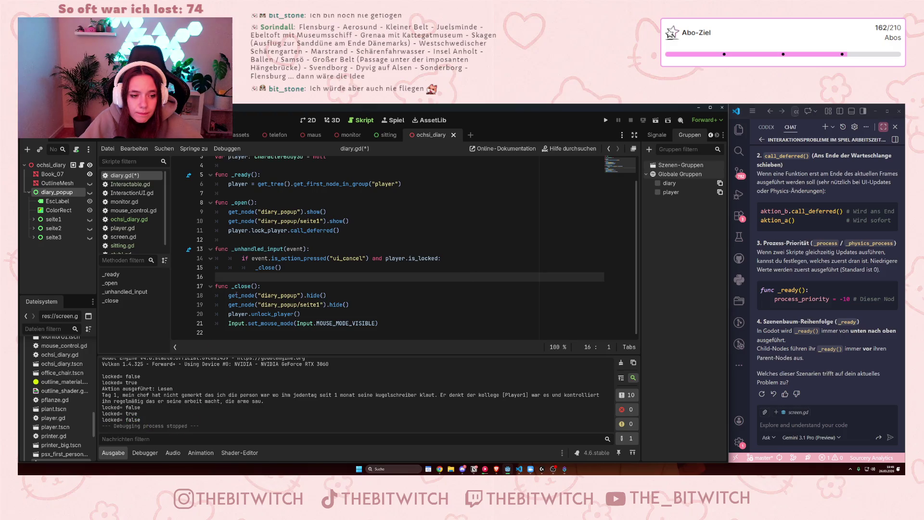
pyautogui.moveTo(227, 293); pyautogui.dragTo(354, 304)
pyautogui.hotkey('ctrl', 'z')
pyautogui.hotkey('ctrl', 'z')
pyautogui.hotkey('ctrl', 'z')
pyautogui.hotkey('ctrl', 'z')
pyautogui.moveTo(350, 304); pyautogui.dragTo(227, 296)
pyautogui.hotkey('ctrl', 'c')
pyautogui.moveTo(349, 305); pyautogui.dragTo(230, 295)
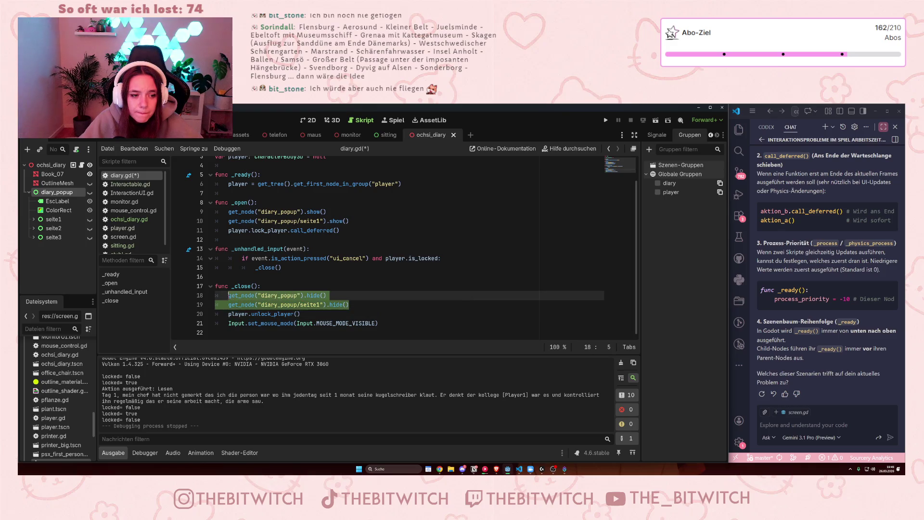
pyautogui.press('BackSpace')
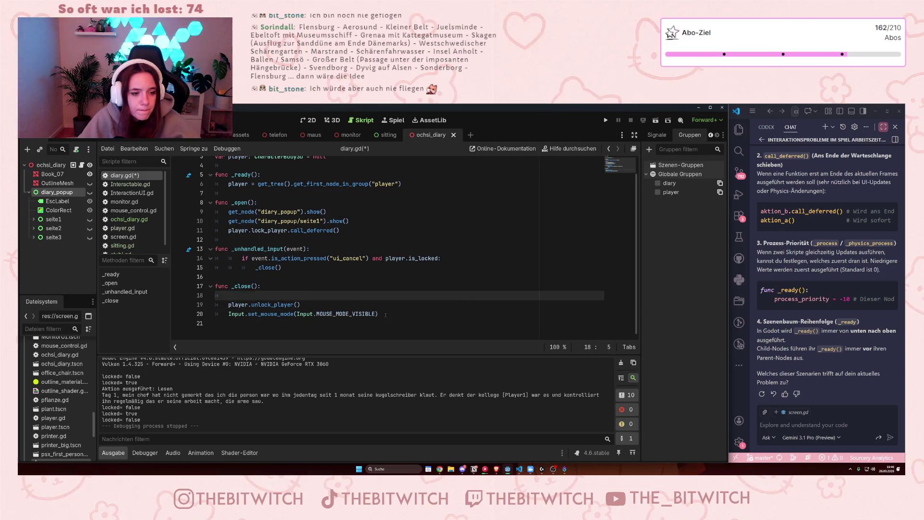
# Paste both hide calls after the mouse-mode line, delete the blank line, save, and run the game
pyautogui.click(385, 314)
pyautogui.press('Return')
pyautogui.hotkey('ctrl', 'v')
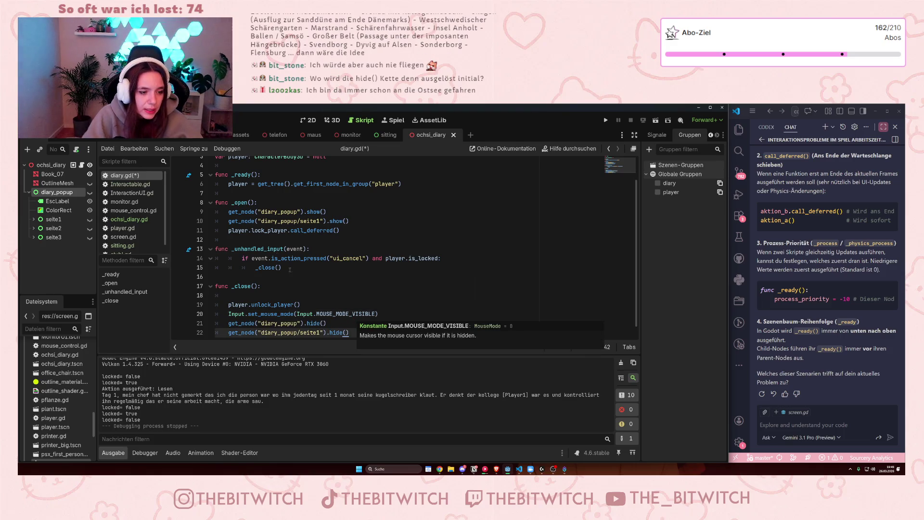
pyautogui.click(267, 295)
pyautogui.press('BackSpace')
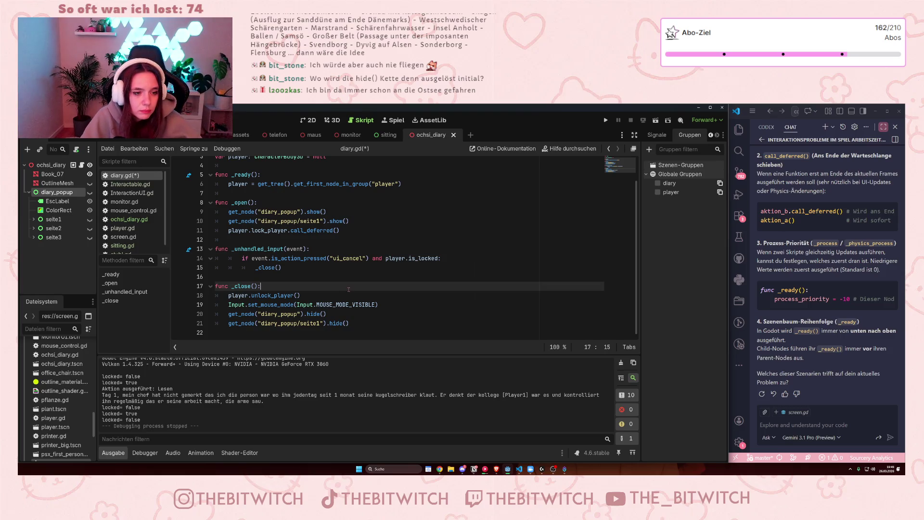
pyautogui.hotkey('ctrl', 's')
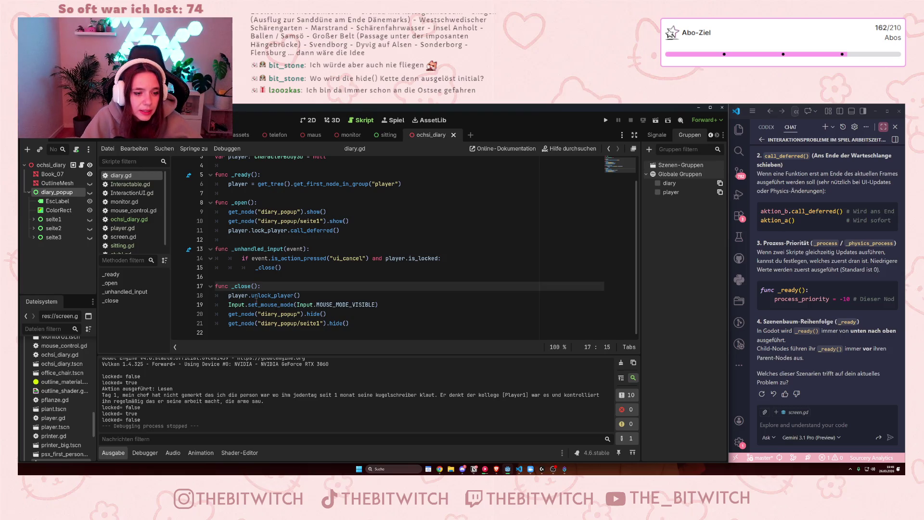
pyautogui.press('F5')
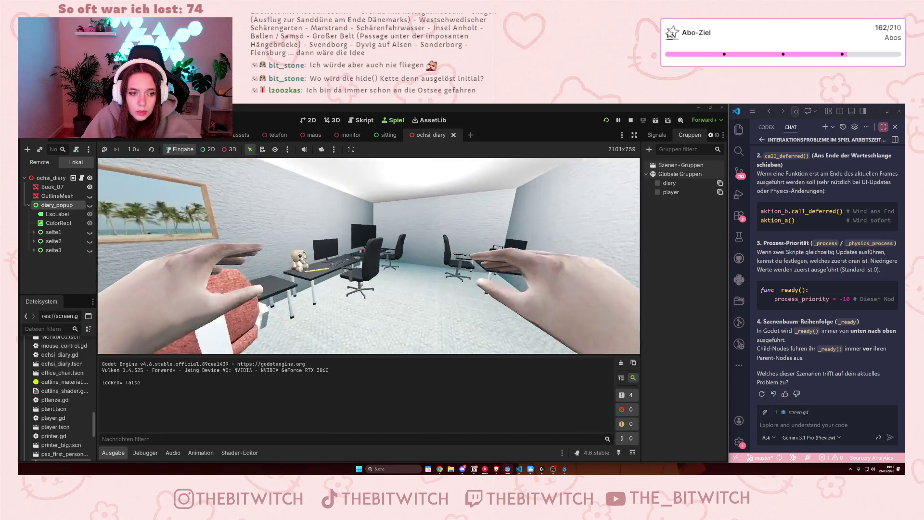
# Open the diary's Tag 1 and Tag 2 popup with the E key, then stop the game
pyautogui.press('e')
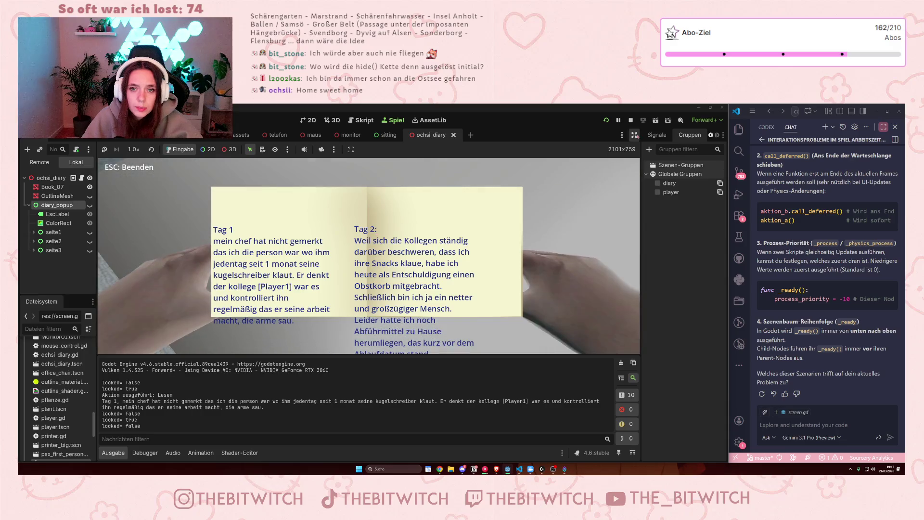
pyautogui.click(631, 120)
# Undo the edits so both hide() lines return to the top of _close in diary.gd
pyautogui.press('Return')
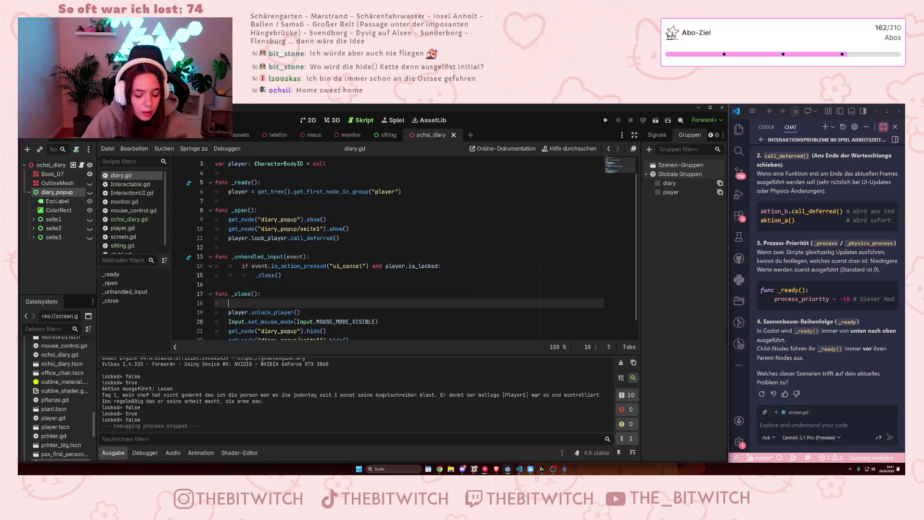
pyautogui.press('Down')
pyautogui.press('Down')
pyautogui.press('Down')
pyautogui.hotkey('ctrl', 'x')
pyautogui.hotkey('ctrl', 'x')
pyautogui.press('BackSpace')
pyautogui.press('BackSpace')
pyautogui.hotkey('ctrl', 'z')
pyautogui.hotkey('ctrl', 'z')
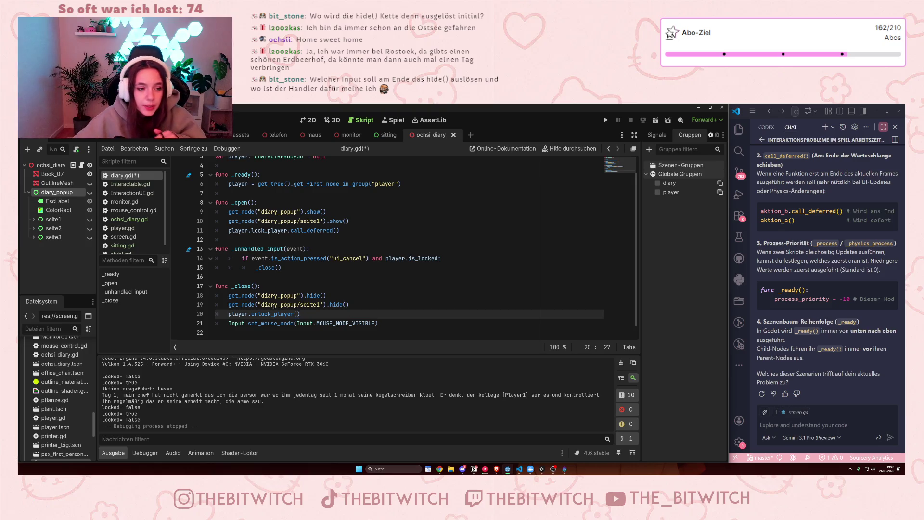
# Review the _close call on line 15 and the _close function body through line 18
pyautogui.write('_')
pyautogui.click(272, 267)
pyautogui.click(231, 286)
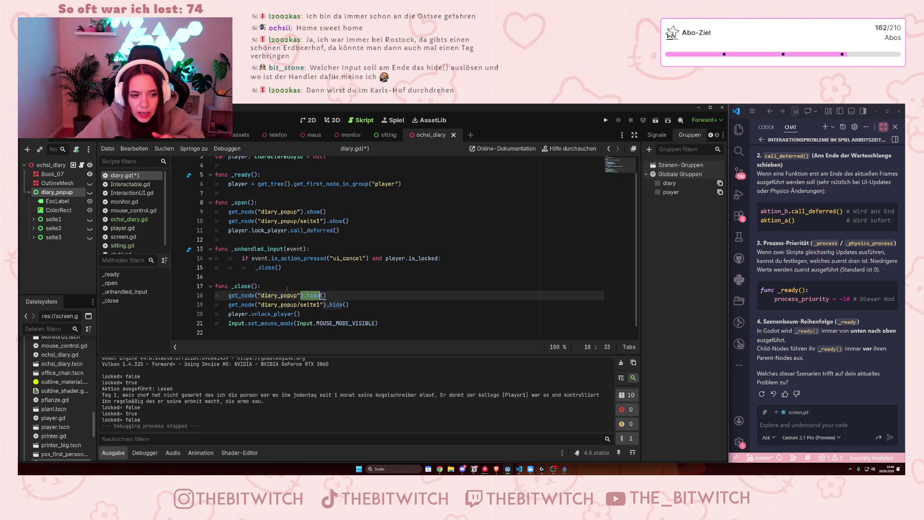
pyautogui.moveTo(232, 286); pyautogui.dragTo(261, 286)
pyautogui.click(270, 304)
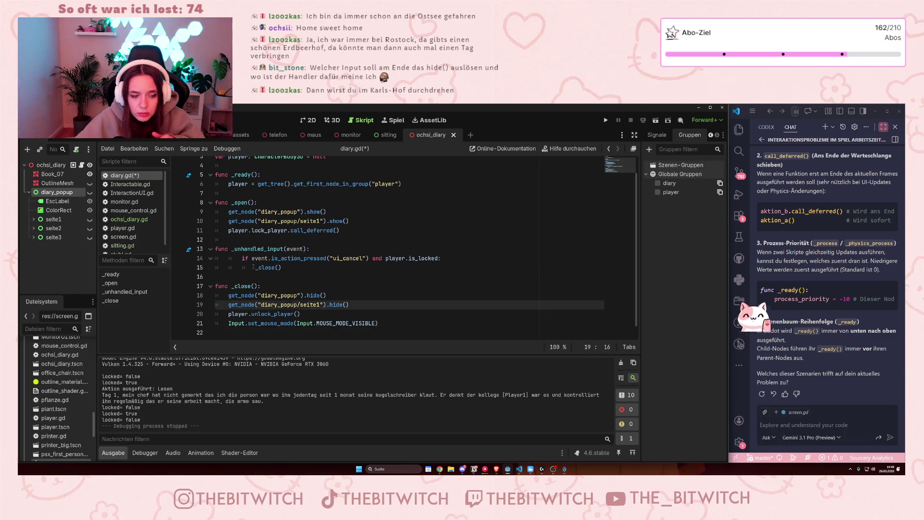
pyautogui.click(270, 267)
pyautogui.click(271, 314)
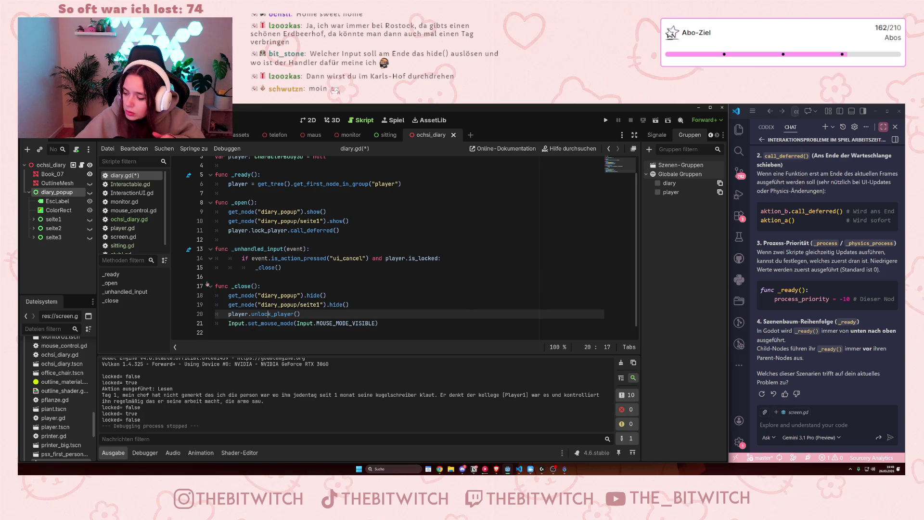
pyautogui.moveTo(255, 267); pyautogui.dragTo(277, 269)
pyautogui.moveTo(231, 286)
pyautogui.mouseDown()
pyautogui.moveTo(258, 295)
pyautogui.moveTo(231, 314)
pyautogui.moveTo(304, 314)
pyautogui.mouseUp()
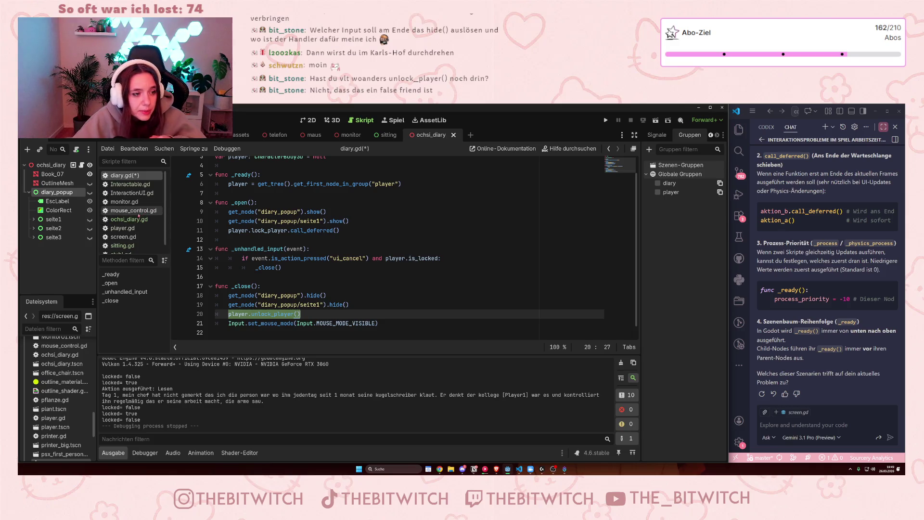
pyautogui.click(130, 184)
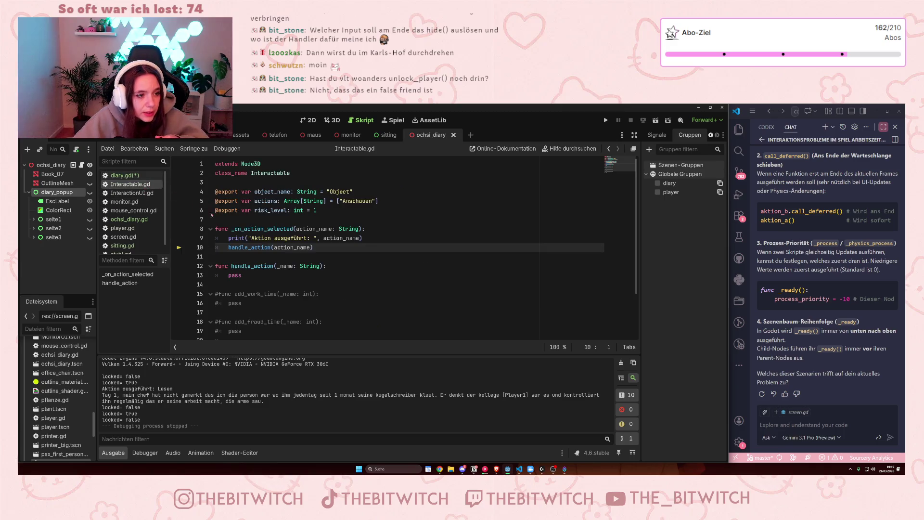
pyautogui.click(125, 202)
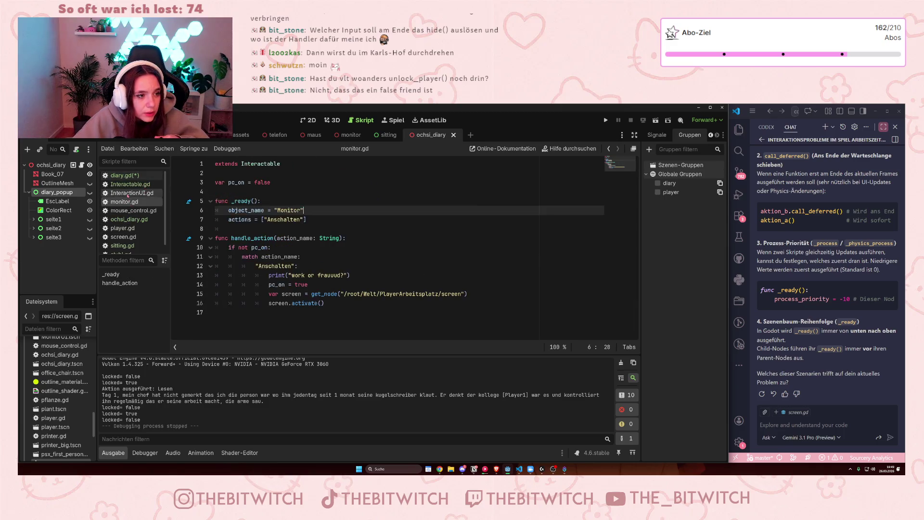
pyautogui.click(128, 193)
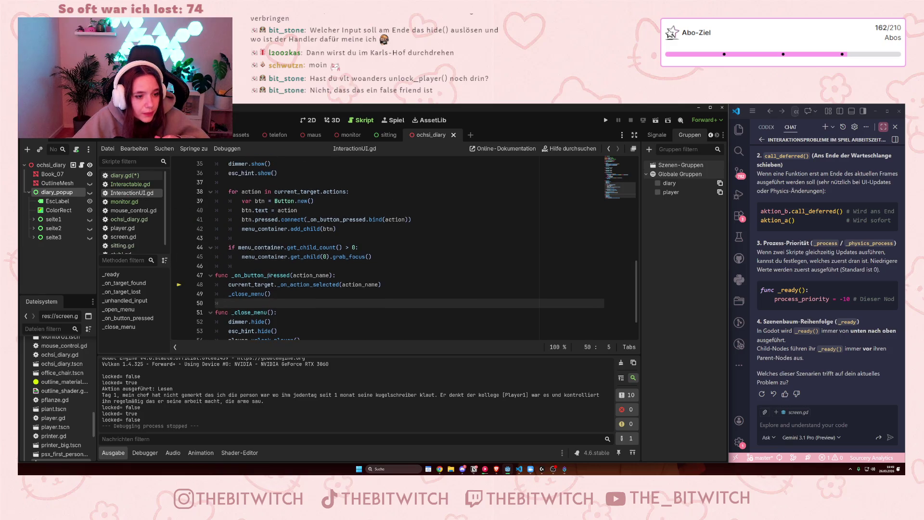
pyautogui.scroll(-2, 269, 275)
pyautogui.click(129, 219)
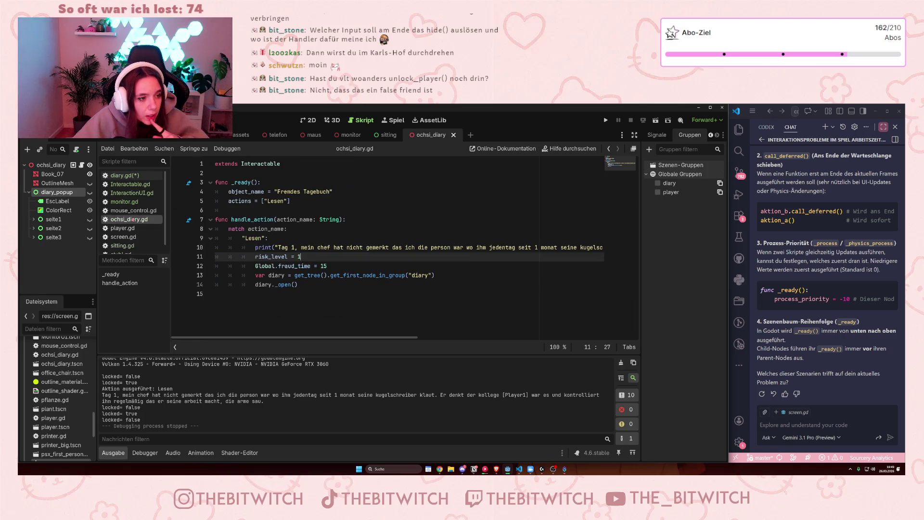
pyautogui.scroll(-1, 139, 231)
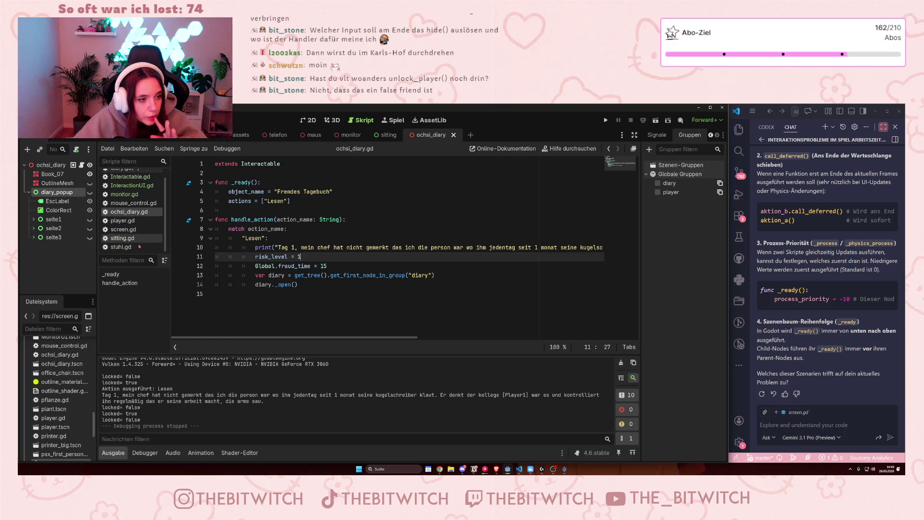
pyautogui.scroll(1, 137, 222)
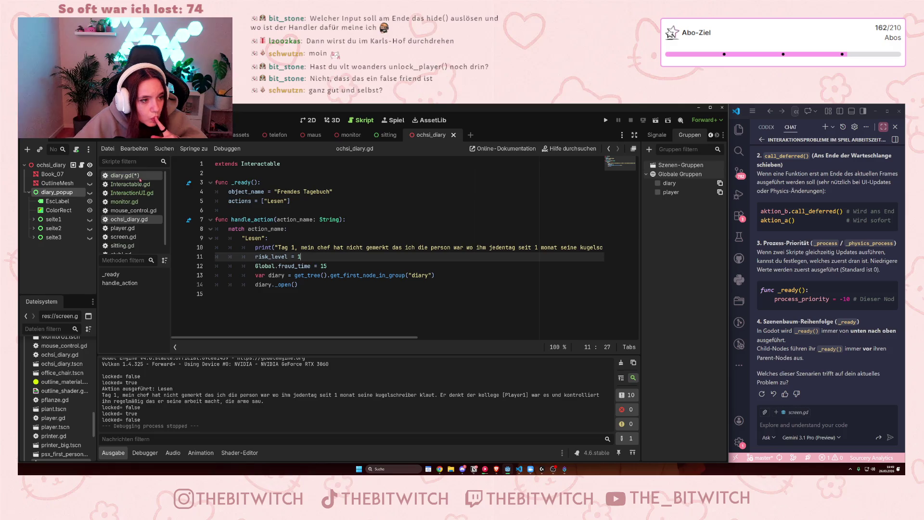
pyautogui.click(141, 185)
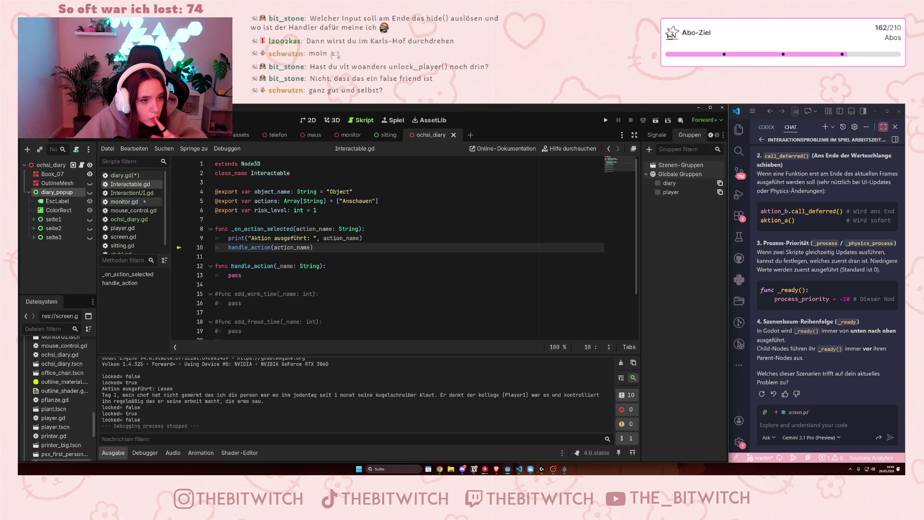
pyautogui.click(122, 228)
pyautogui.scroll(-1, 313, 281)
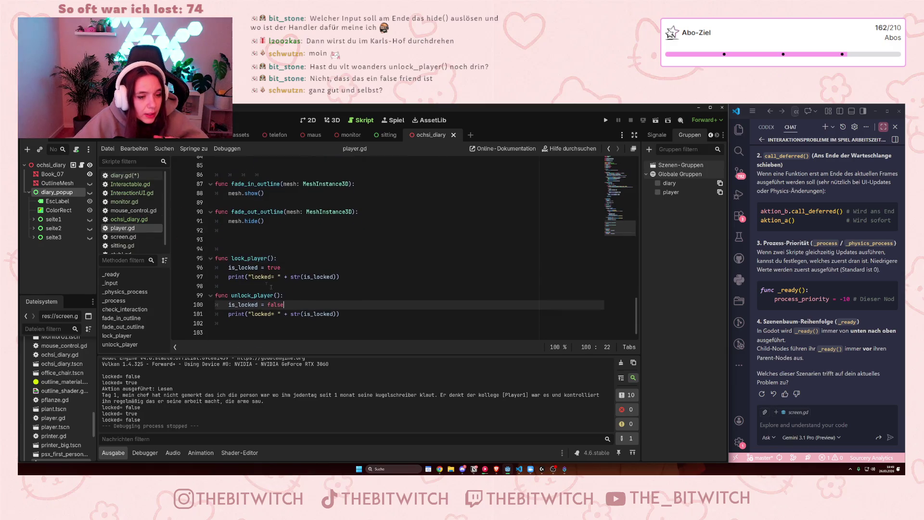
pyautogui.click(213, 258)
pyautogui.click(207, 258)
pyautogui.moveTo(251, 277); pyautogui.dragTo(340, 277)
pyautogui.moveTo(251, 314); pyautogui.dragTo(353, 315)
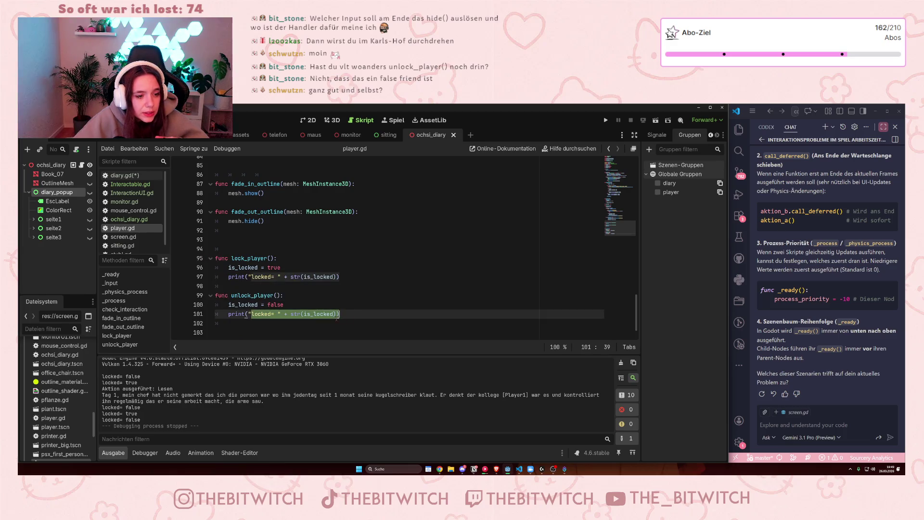
pyautogui.moveTo(215, 295); pyautogui.dragTo(285, 296)
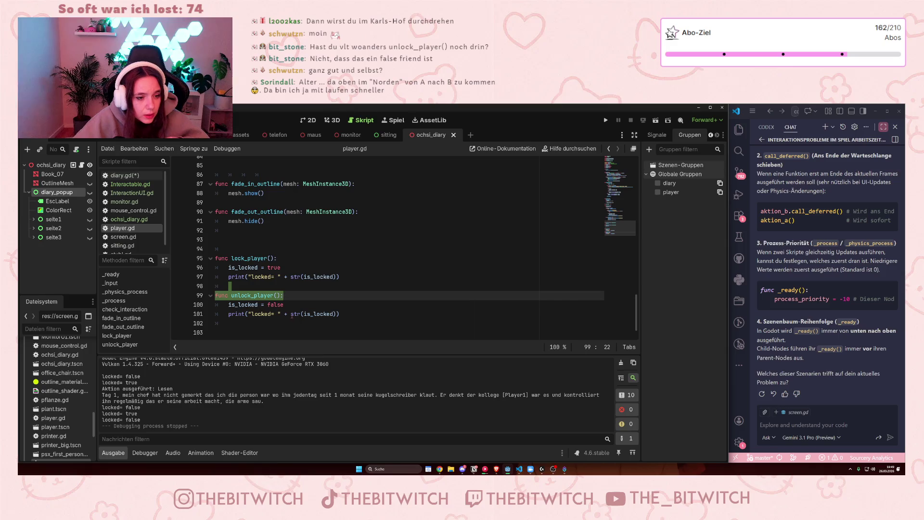
pyautogui.moveTo(291, 314); pyautogui.dragTo(337, 313)
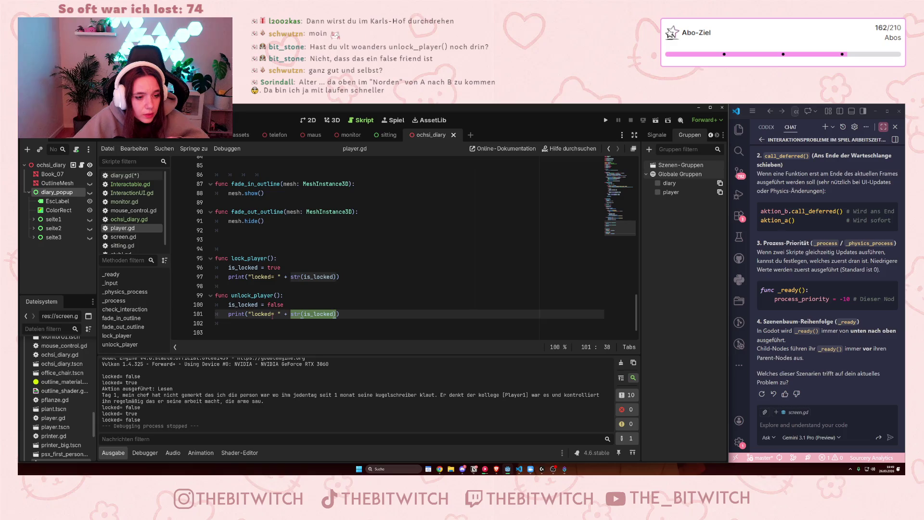
pyautogui.moveTo(238, 299); pyautogui.dragTo(305, 314)
pyautogui.scroll(10, 303, 314)
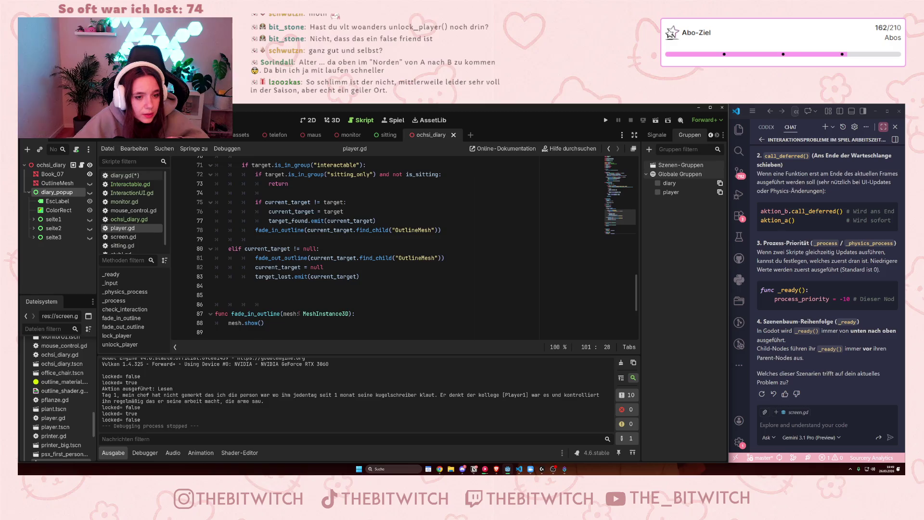
pyautogui.scroll(-5, 299, 313)
pyautogui.click(126, 175)
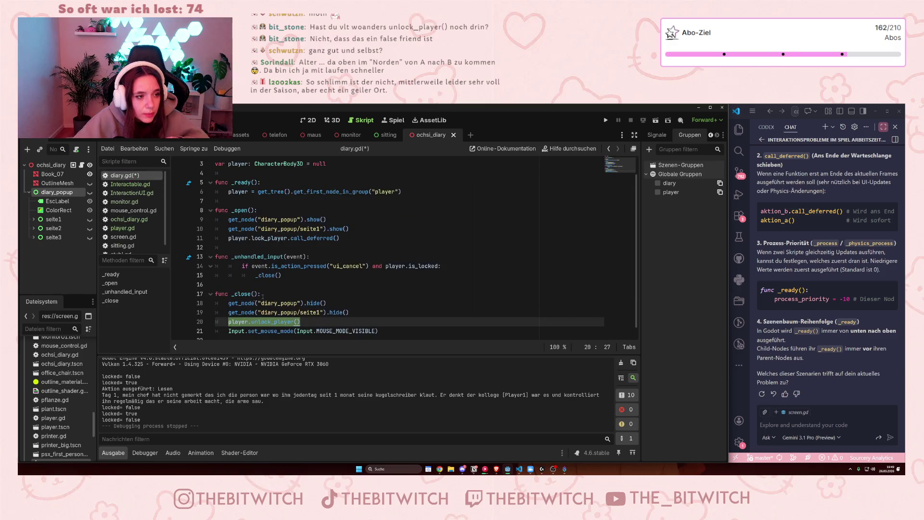
# Select the unlock_player() call on line 20 inside _close
pyautogui.doubleClick(273, 314)
pyautogui.keyDown('shift'); pyautogui.click(304, 315); pyautogui.keyUp('shift')
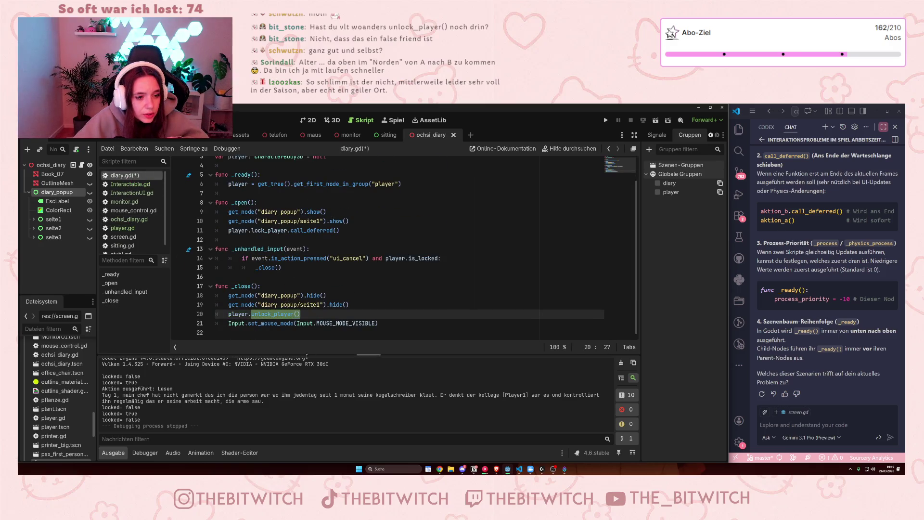
pyautogui.scroll(1, 293, 270)
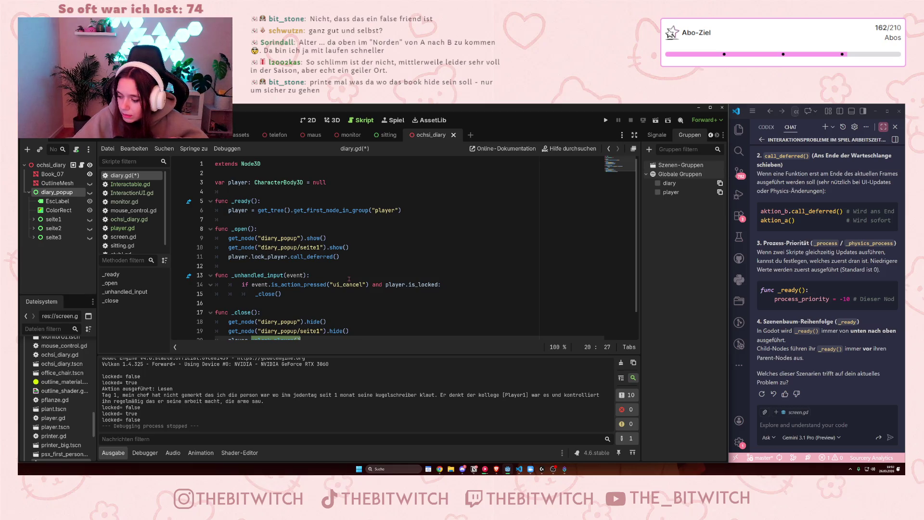
pyautogui.scroll(-1, 365, 278)
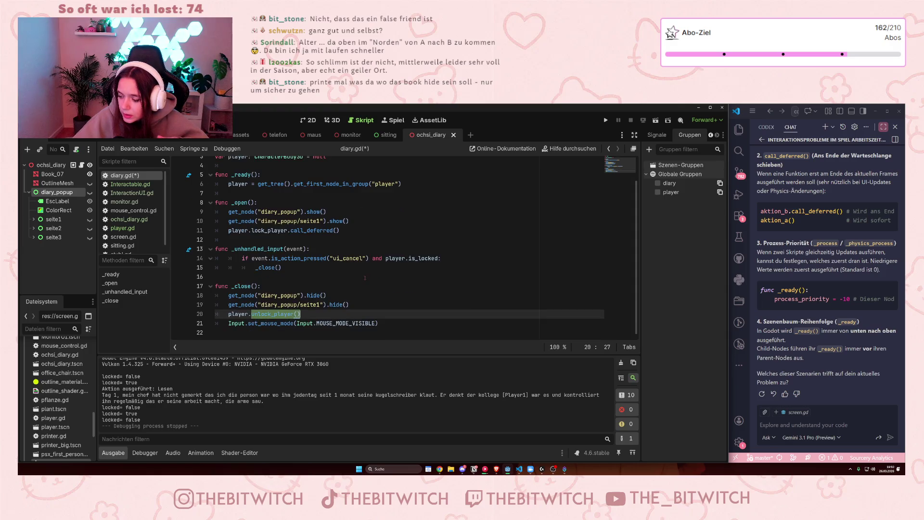
# Add print("I'M here") after the popup hide line in _close, save, and launch the game
pyautogui.click(337, 298)
pyautogui.press('Return')
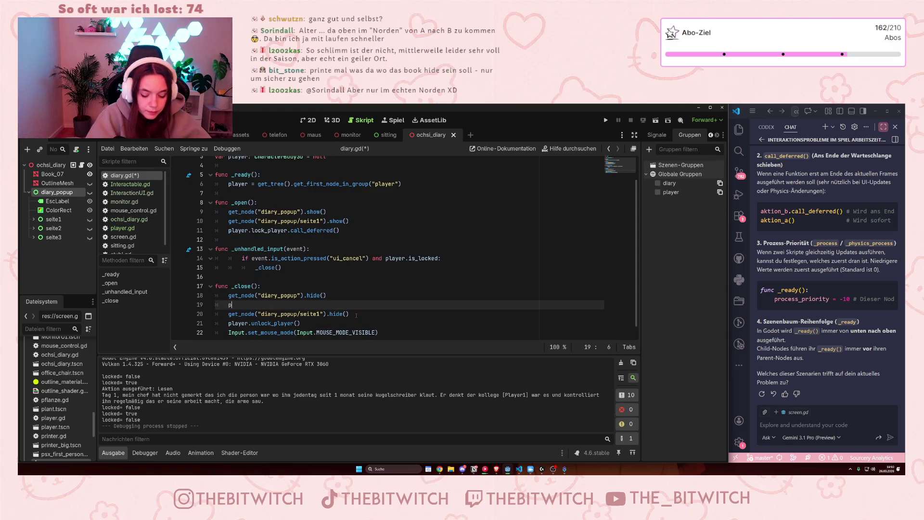
pyautogui.write('print')
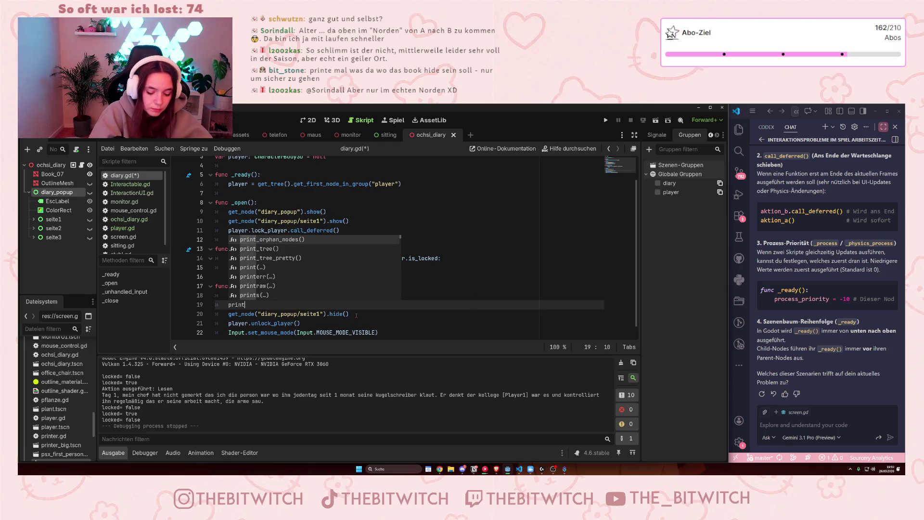
pyautogui.write('("I##')
pyautogui.press('BackSpace')
pyautogui.press('BackSpace')
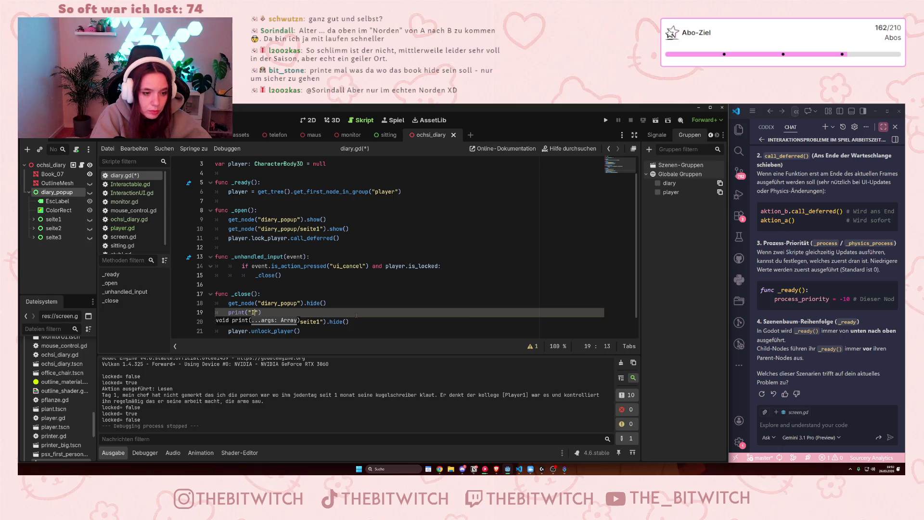
pyautogui.write("'M ")
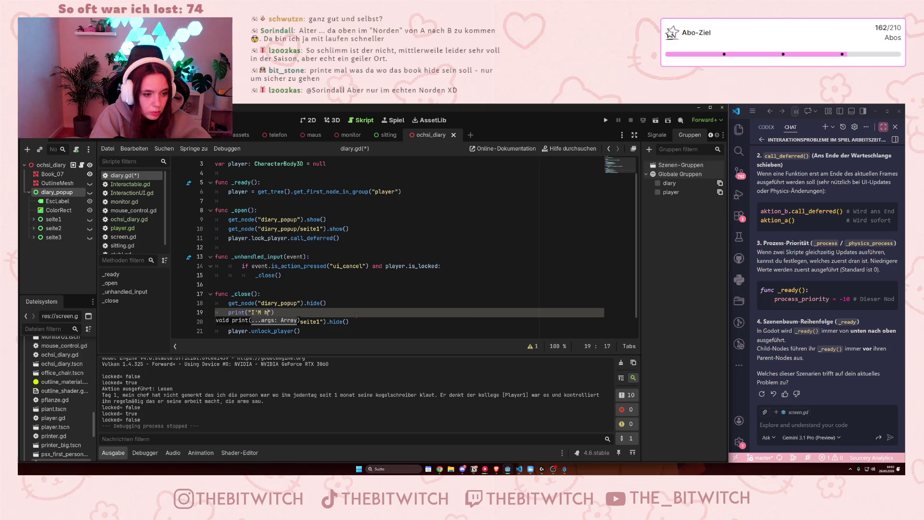
pyautogui.write('here')
pyautogui.press('Up')
pyautogui.press('Up')
pyautogui.hotkey('ctrl', 's')
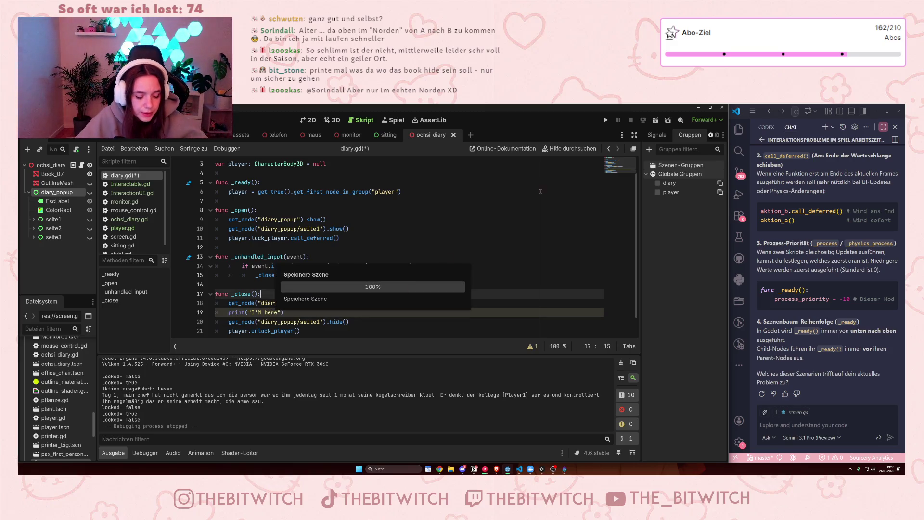
pyautogui.click(607, 120)
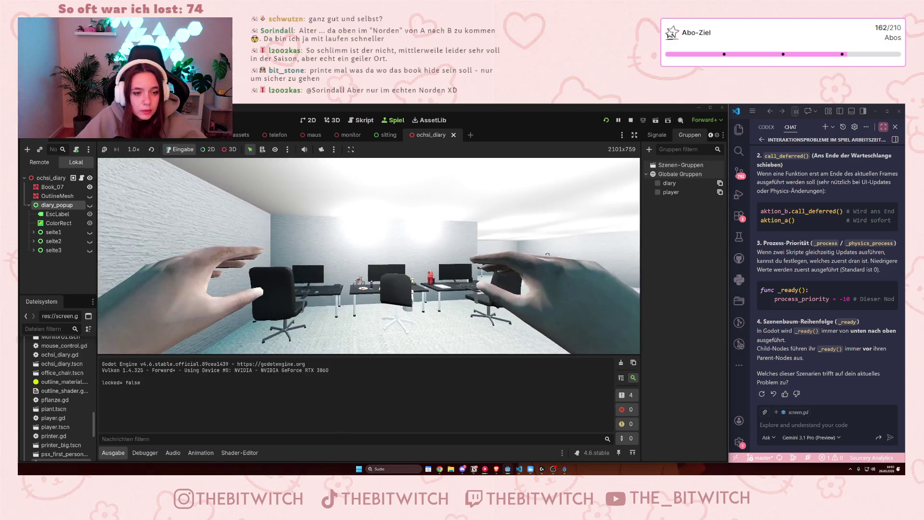
pyautogui.press('w')
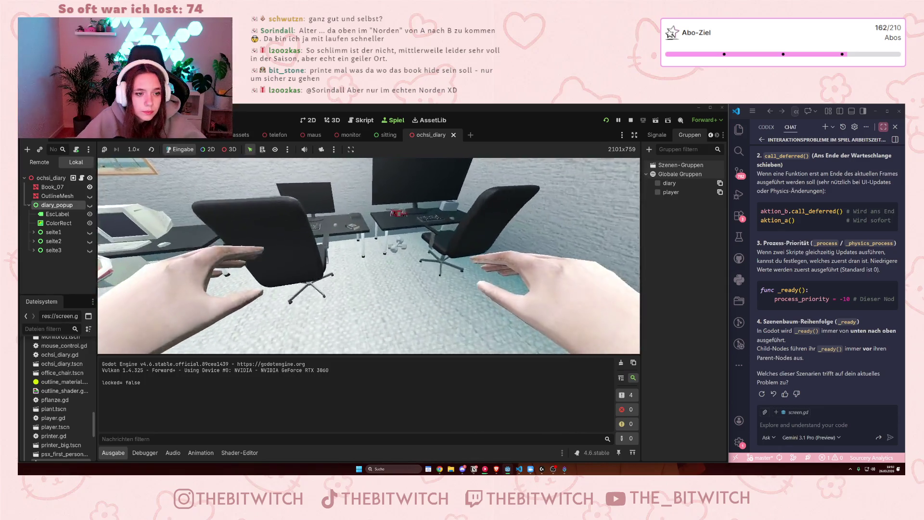
pyautogui.press('e')
pyautogui.press('e')
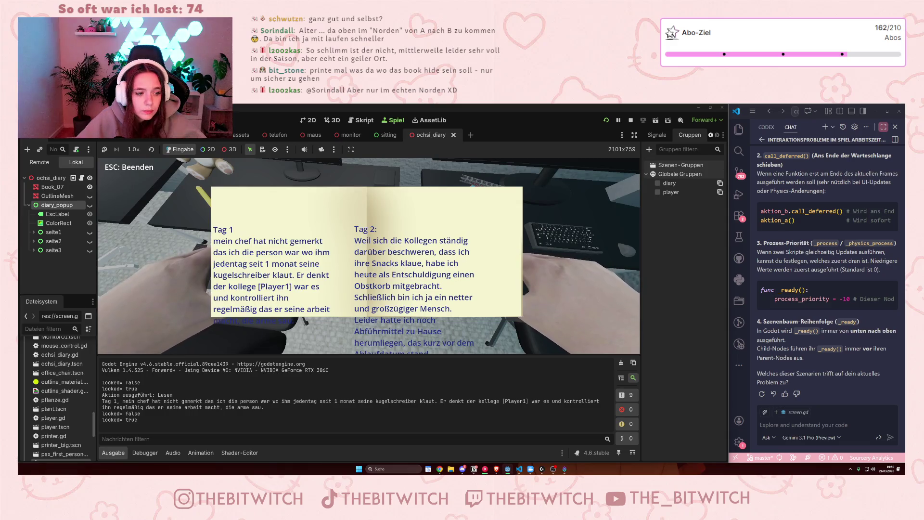
pyautogui.press('s')
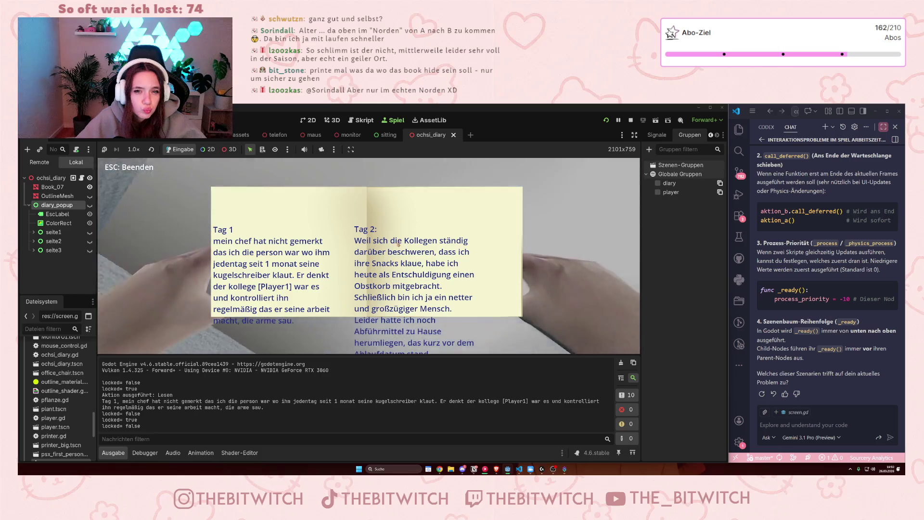
pyautogui.press('F8')
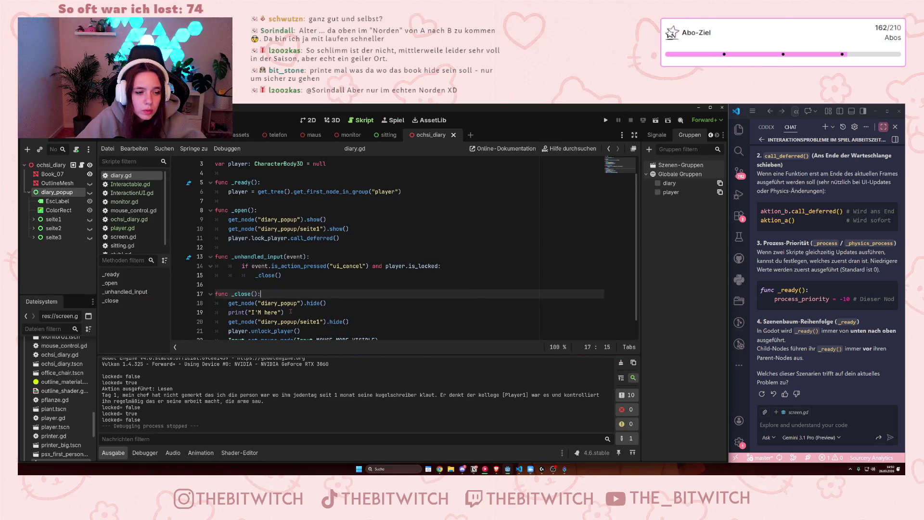
# Delete the print("I'M here") line from _close in diary.gd
pyautogui.tripleClick(292, 310)
pyautogui.press('BackSpace')
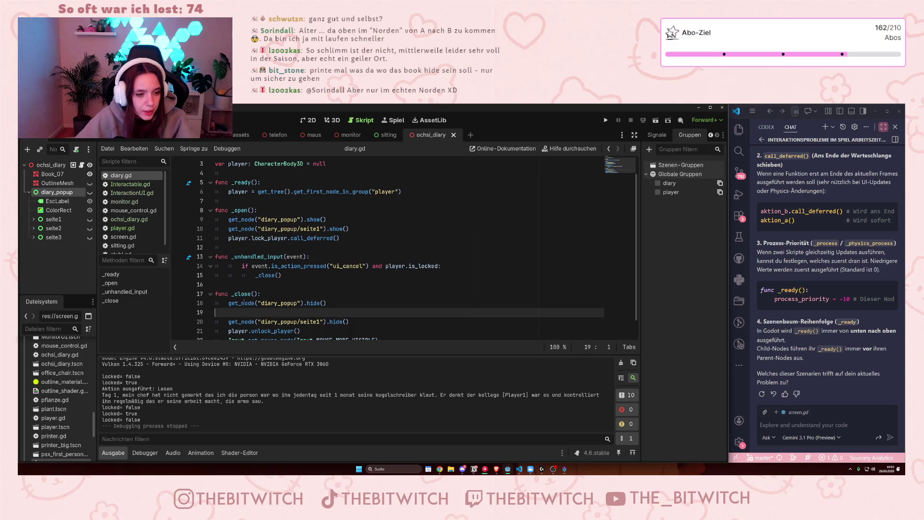
pyautogui.press('BackSpace')
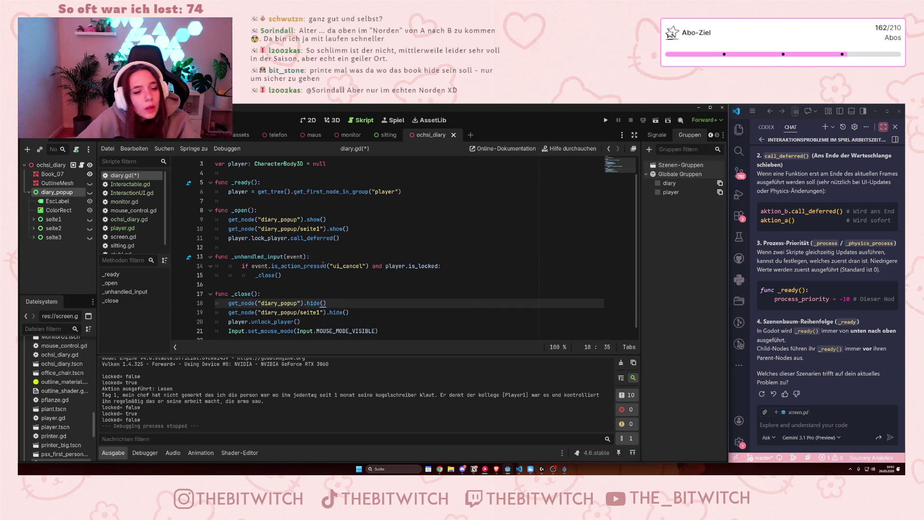
# Add print("i'm here") after the _close() call in the ui_cancel branch, save, and run
pyautogui.moveTo(323, 264)
pyautogui.click(290, 275)
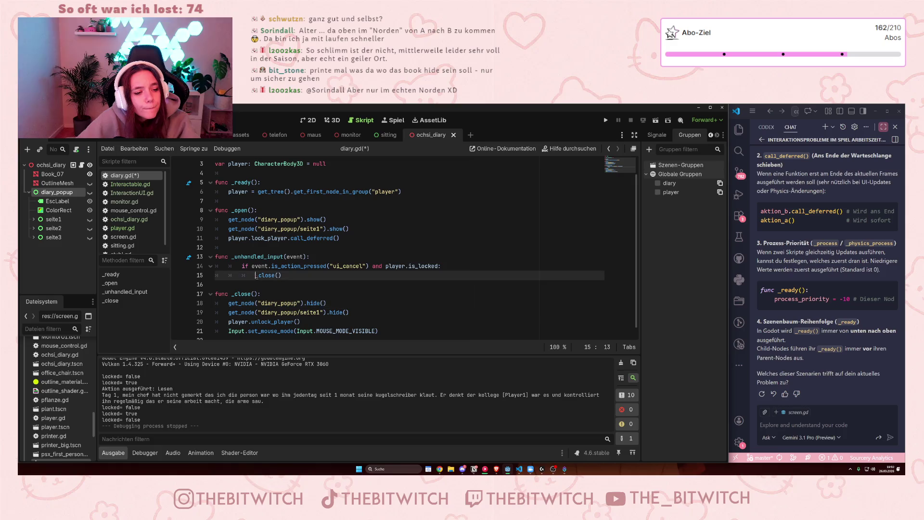
pyautogui.press('Return')
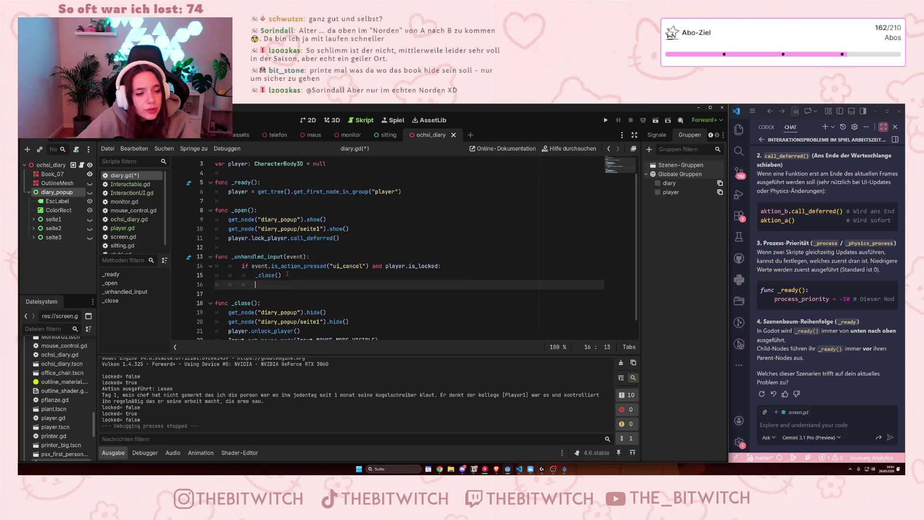
pyautogui.write('print')
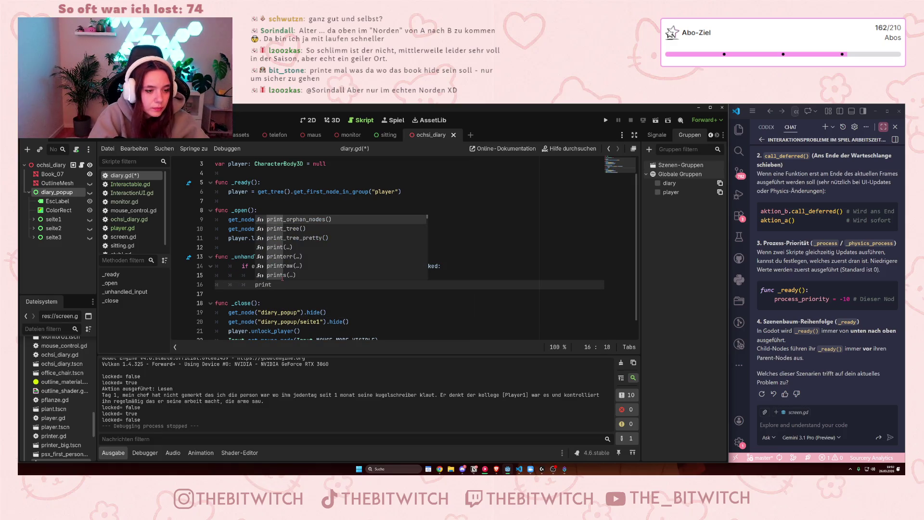
pyautogui.write('("')
pyautogui.write('clo')
pyautogui.press('BackSpace')
pyautogui.press('BackSpace')
pyautogui.press('BackSpace')
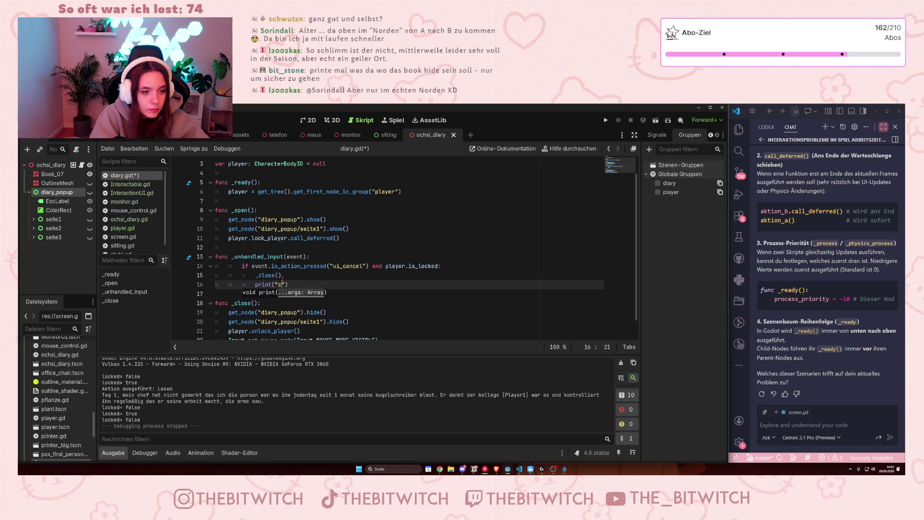
pyautogui.write("i'm here")
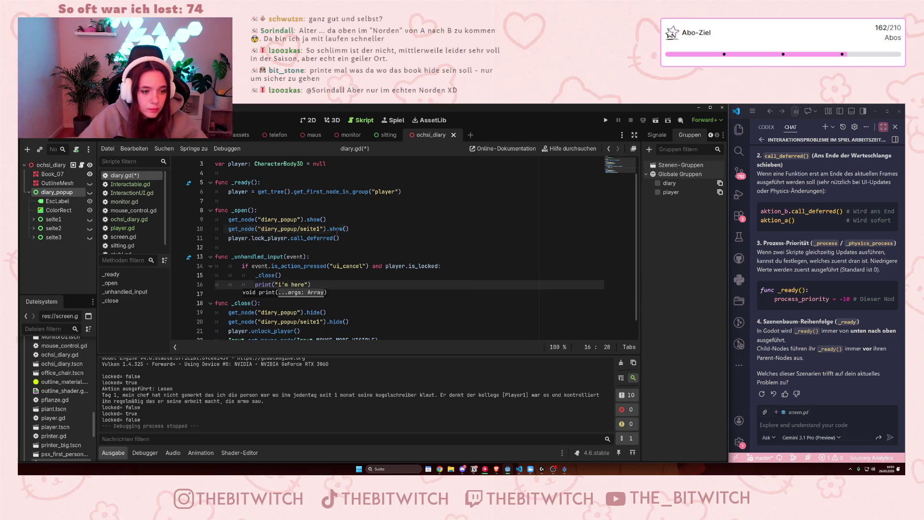
pyautogui.click(337, 229)
pyautogui.hotkey('ctrl', 's')
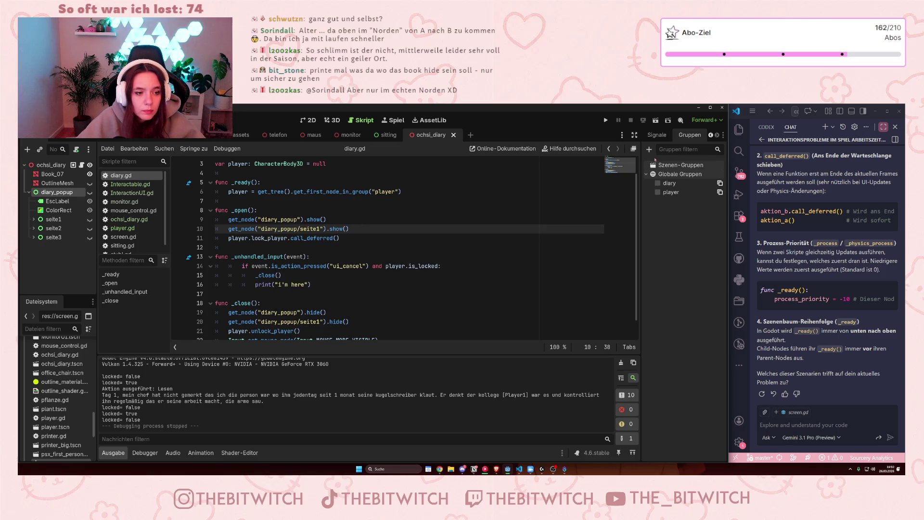
pyautogui.press('F5')
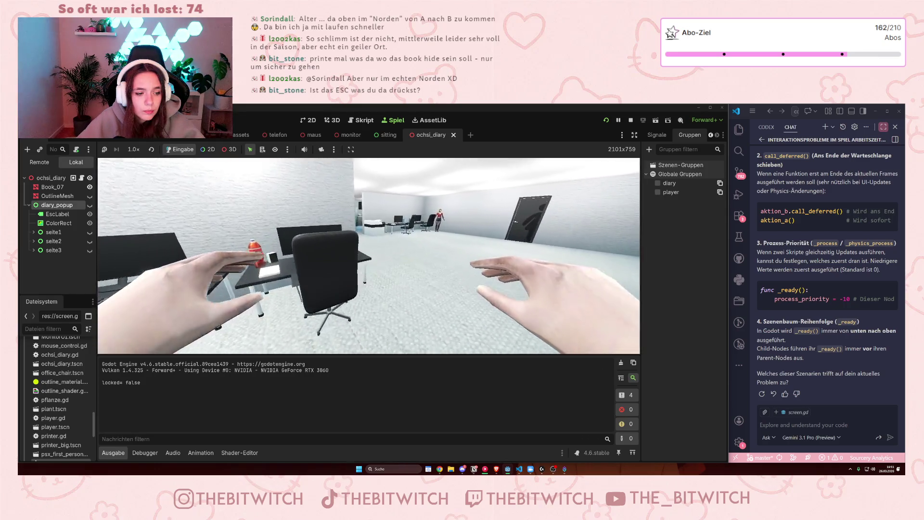
# Walk to the desk, open the diary popup to read it, then stop the game
pyautogui.press('w')
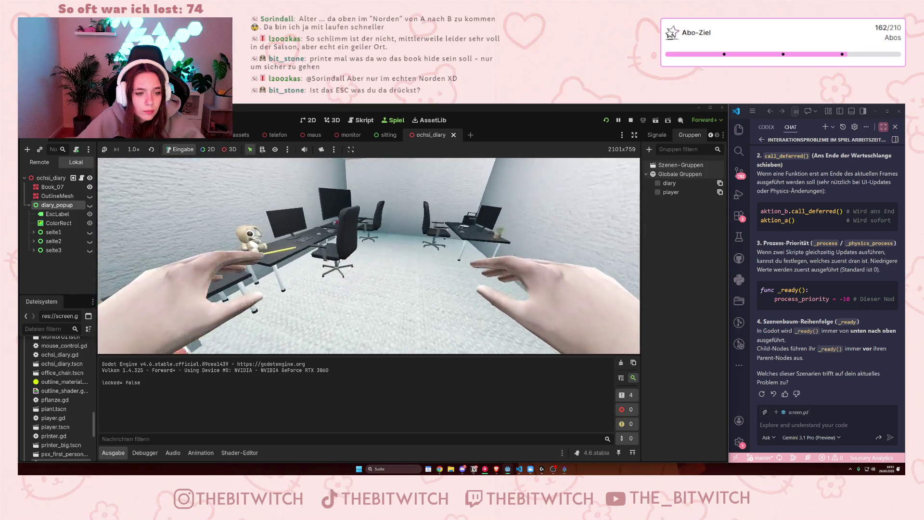
pyautogui.press('e')
pyautogui.press('e')
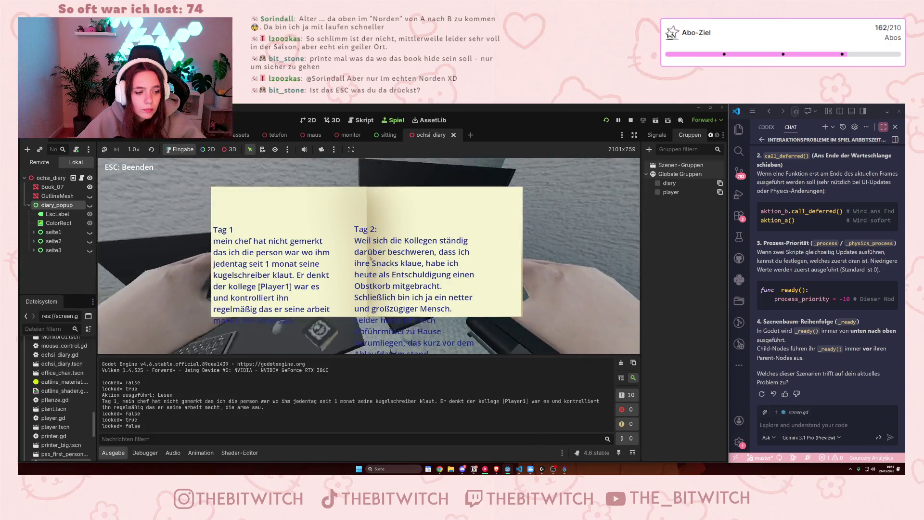
pyautogui.press('Escape')
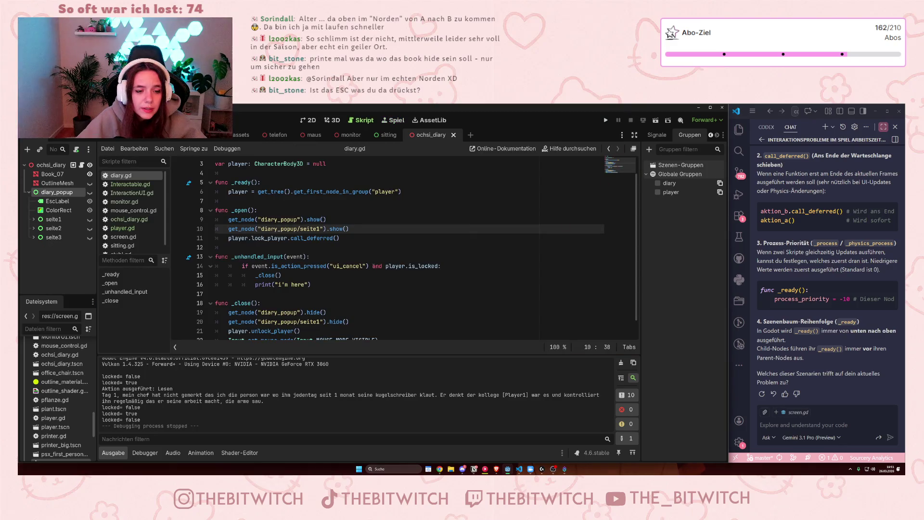
# Delete the "i'm here" debug print line from diary.gd
pyautogui.click(391, 266)
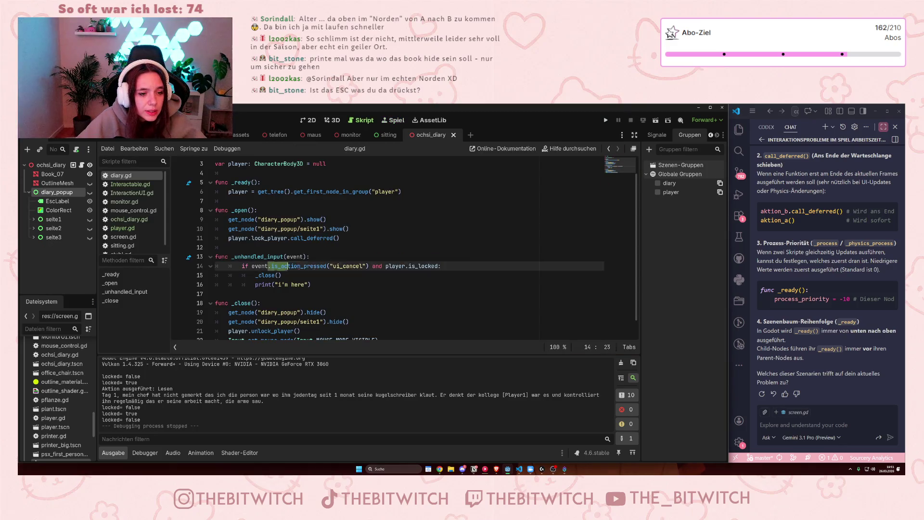
pyautogui.moveTo(315, 285); pyautogui.dragTo(310, 276)
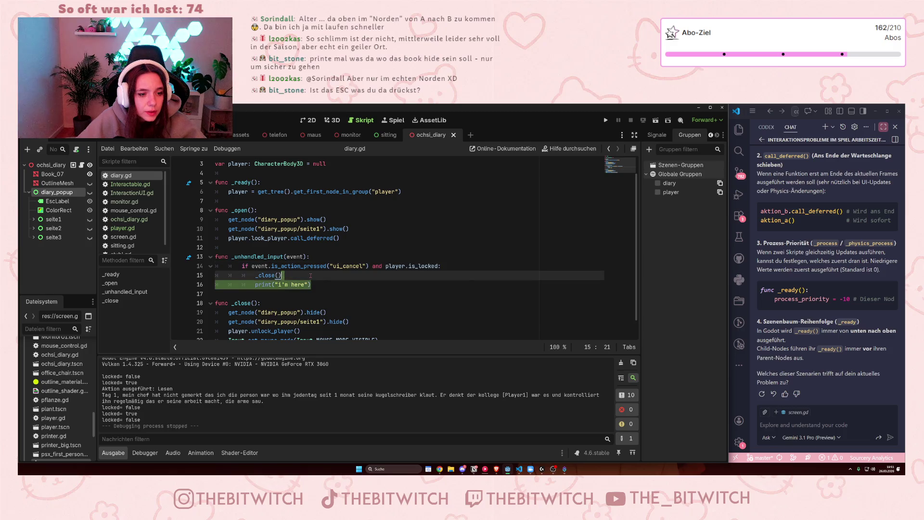
pyautogui.press('BackSpace')
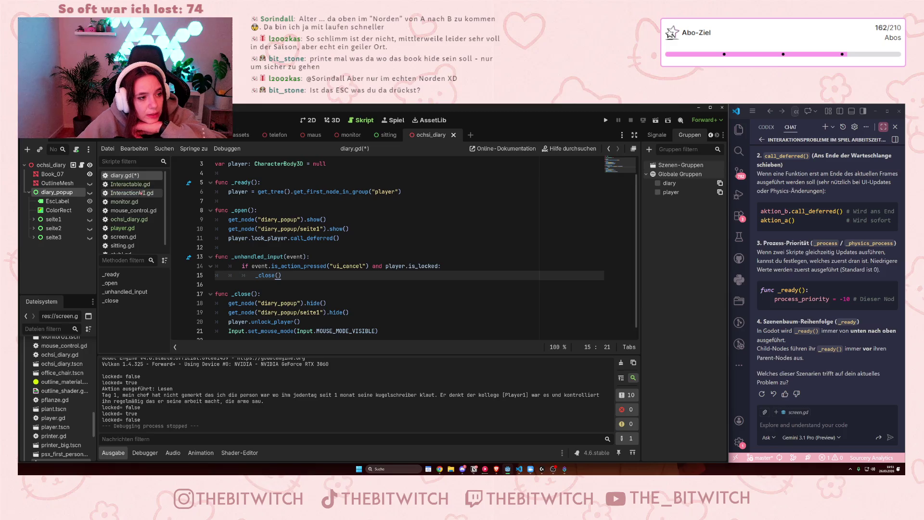
# In player.gd, inspect the ui_cancel check on line 28 and the mouse-mode toggle block on lines 29–34
pyautogui.click(135, 231)
pyautogui.scroll(7, 335, 271)
pyautogui.click(336, 267)
pyautogui.press('Down')
pyautogui.press('Down')
pyautogui.press('Down')
pyautogui.scroll(9, 321, 245)
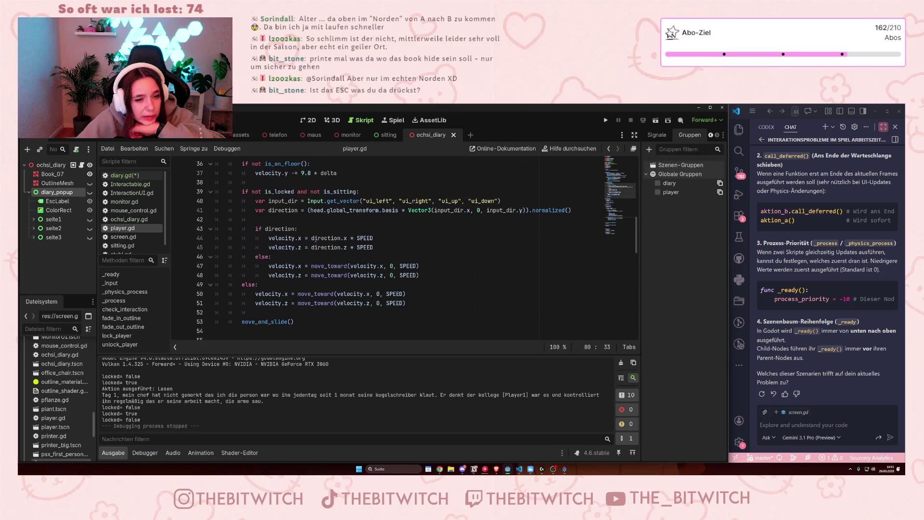
pyautogui.scroll(6, 316, 239)
pyautogui.moveTo(257, 257)
pyautogui.mouseDown()
pyautogui.moveTo(347, 265)
pyautogui.moveTo(397, 257)
pyautogui.mouseUp()
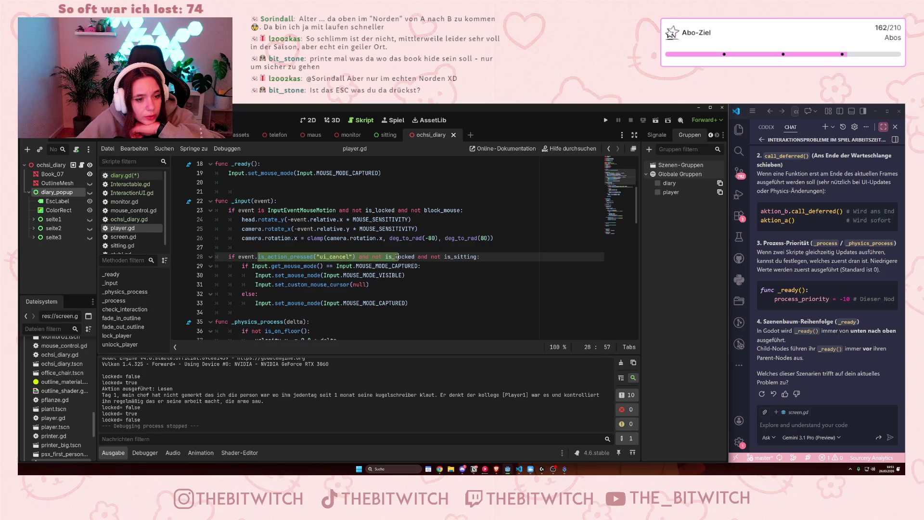
pyautogui.moveTo(303, 271); pyautogui.dragTo(323, 311)
pyautogui.click(322, 284)
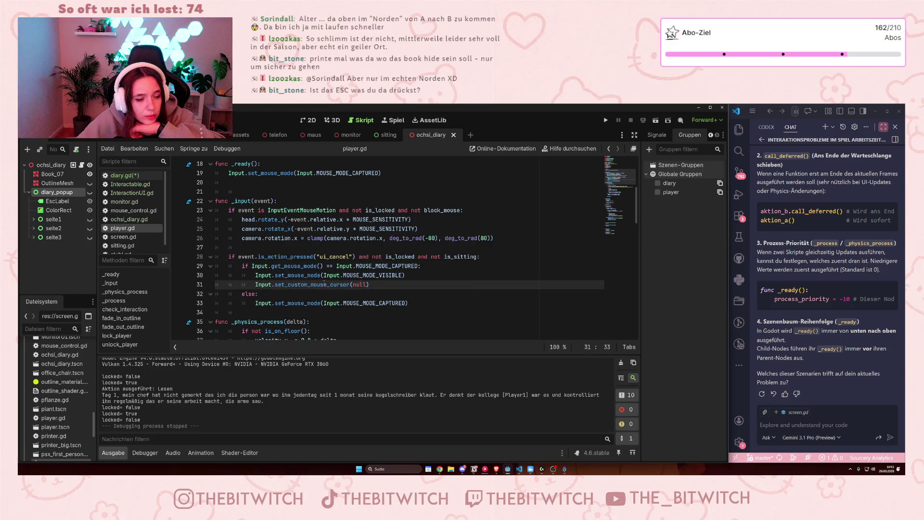
# Scroll through the rest of player.gd to review its input handling
pyautogui.scroll(2, 332, 272)
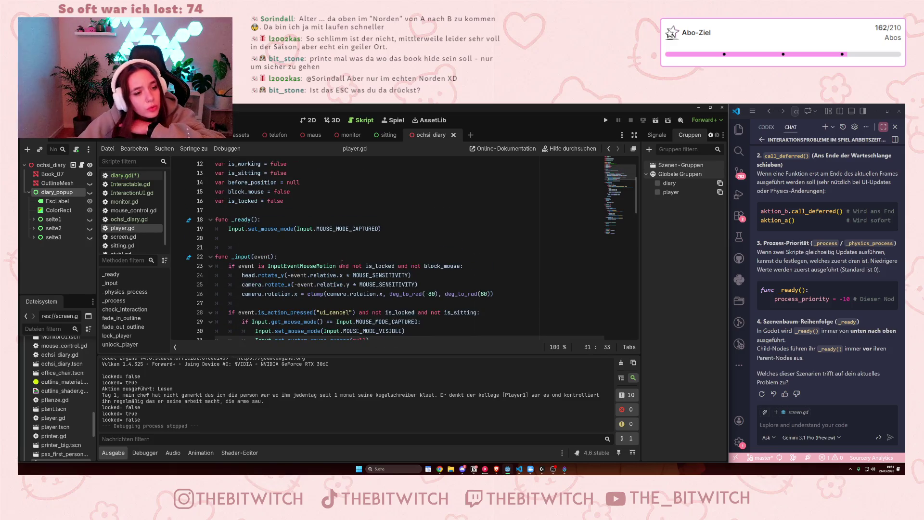
pyautogui.scroll(-2, 340, 257)
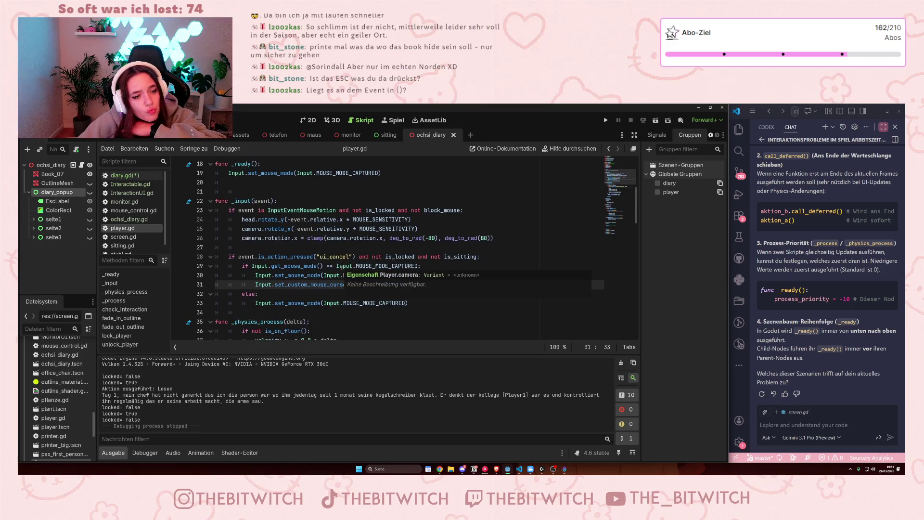
pyautogui.scroll(-1, 340, 268)
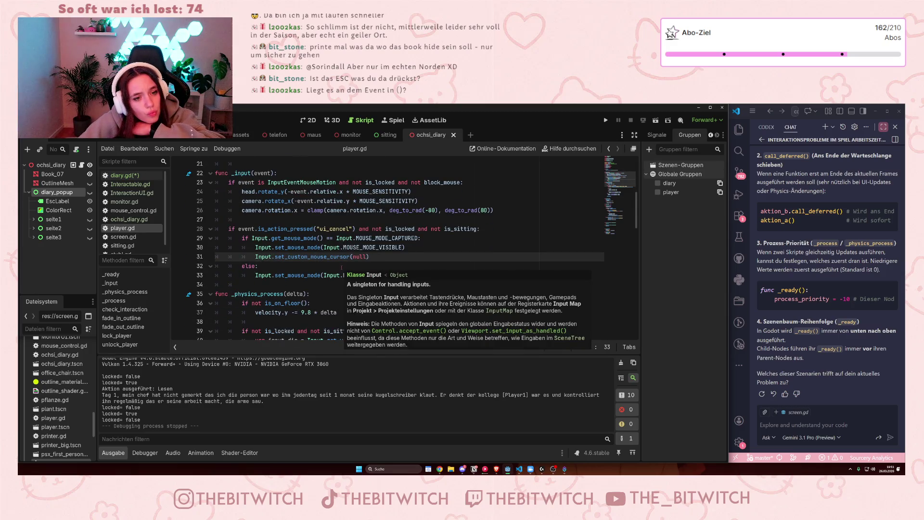
pyautogui.scroll(-5, 339, 268)
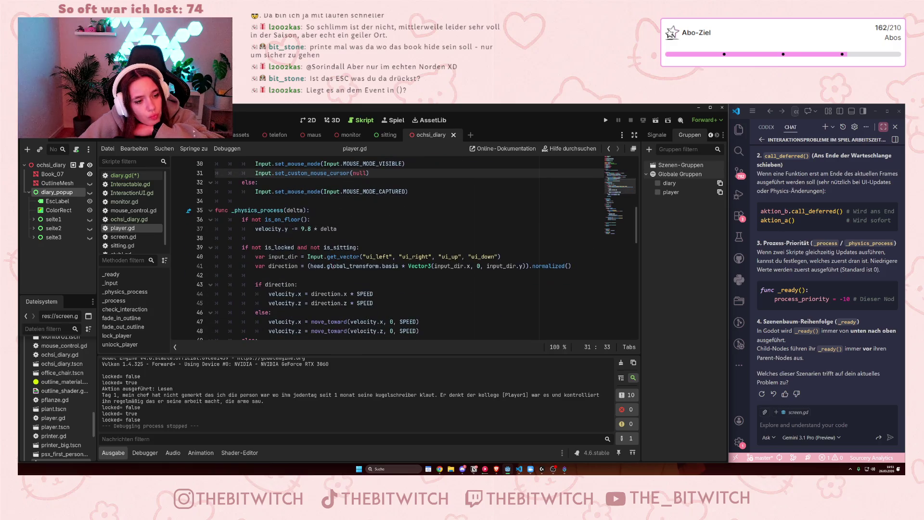
pyautogui.scroll(-3, 333, 267)
pyautogui.scroll(-3, 334, 267)
pyautogui.scroll(-1, 336, 270)
pyautogui.scroll(-5, 336, 270)
pyautogui.scroll(-4, 336, 272)
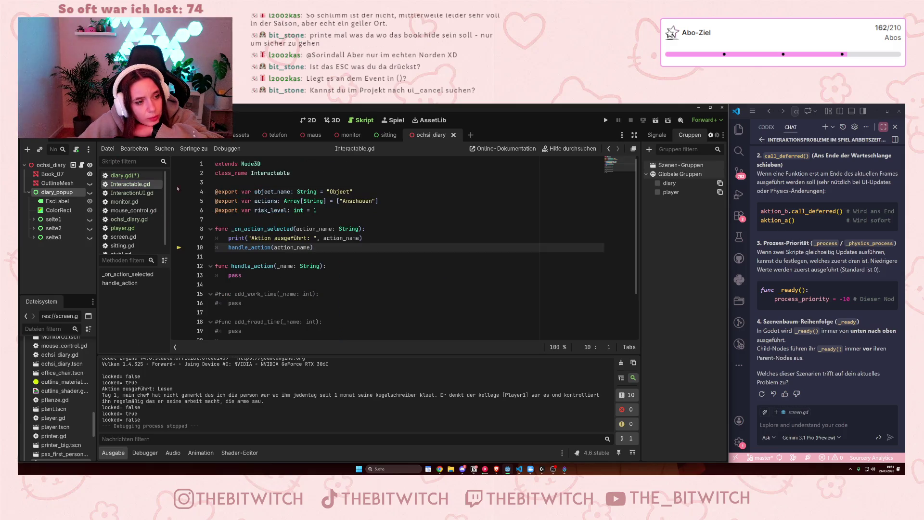
pyautogui.scroll(-2, 364, 253)
pyautogui.scroll(2, 364, 253)
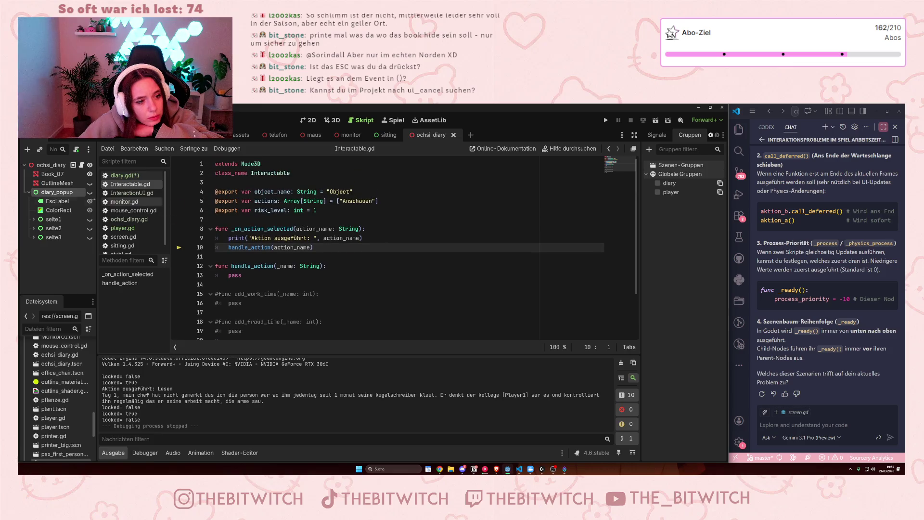
pyautogui.click(131, 193)
pyautogui.scroll(-1, 292, 295)
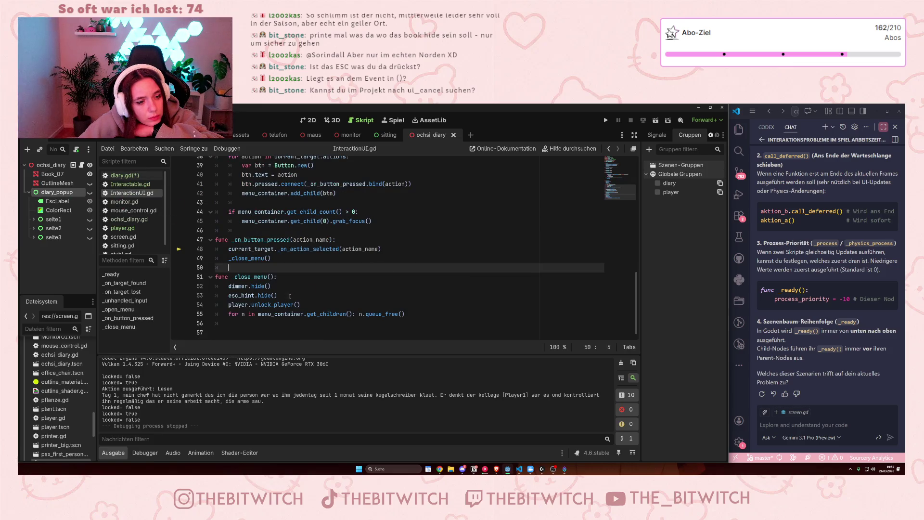
pyautogui.scroll(4, 270, 277)
pyautogui.scroll(-4, 275, 276)
pyautogui.moveTo(232, 277); pyautogui.dragTo(279, 281)
pyautogui.click(280, 281)
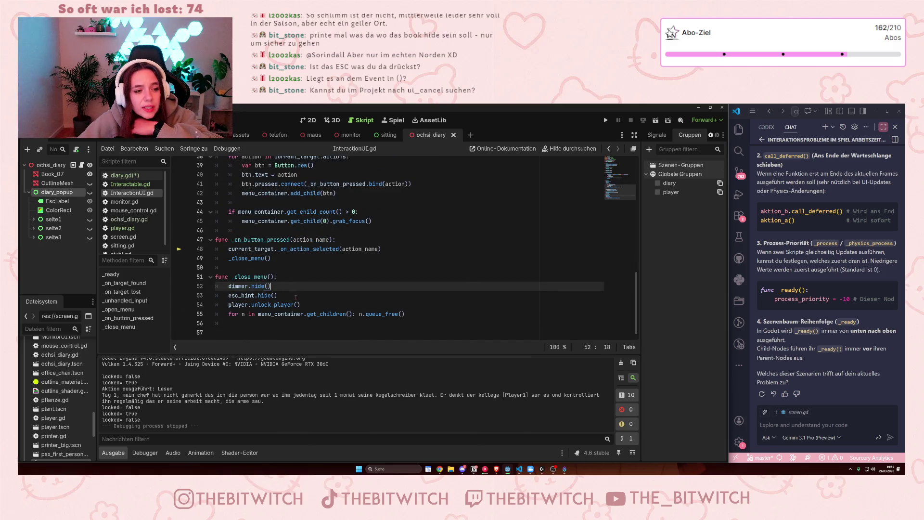
pyautogui.click(263, 248)
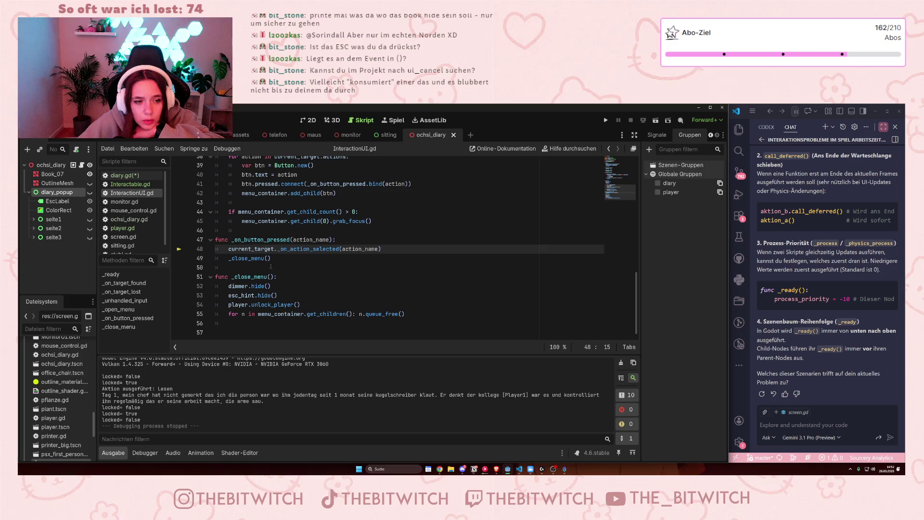
pyautogui.moveTo(239, 286); pyautogui.dragTo(253, 305)
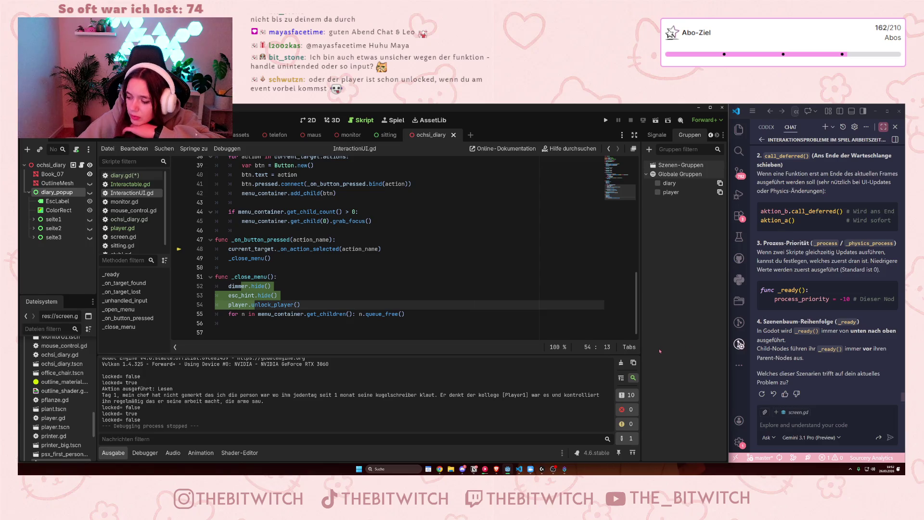
pyautogui.click(295, 239)
# Rename diary.gd's _unhandled_input function to _input and save the script
pyautogui.click(120, 175)
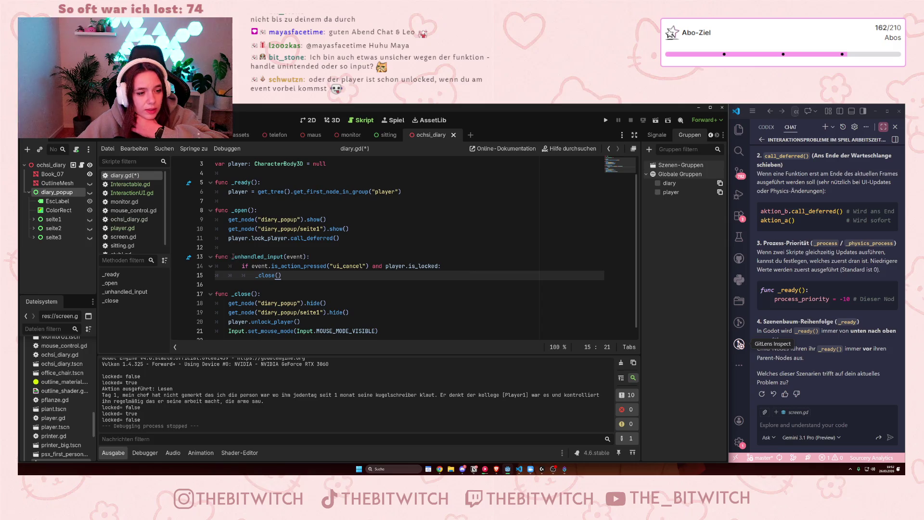
pyautogui.click(265, 256)
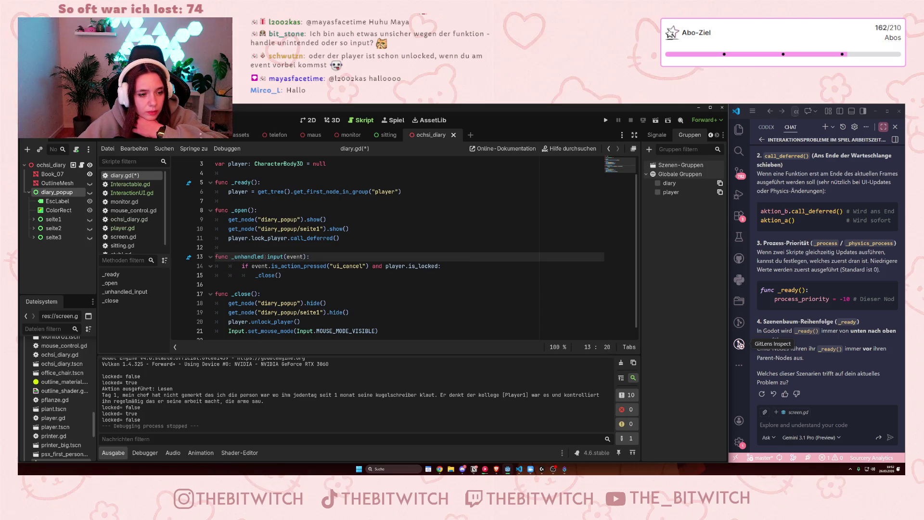
pyautogui.moveTo(264, 257); pyautogui.dragTo(248, 256)
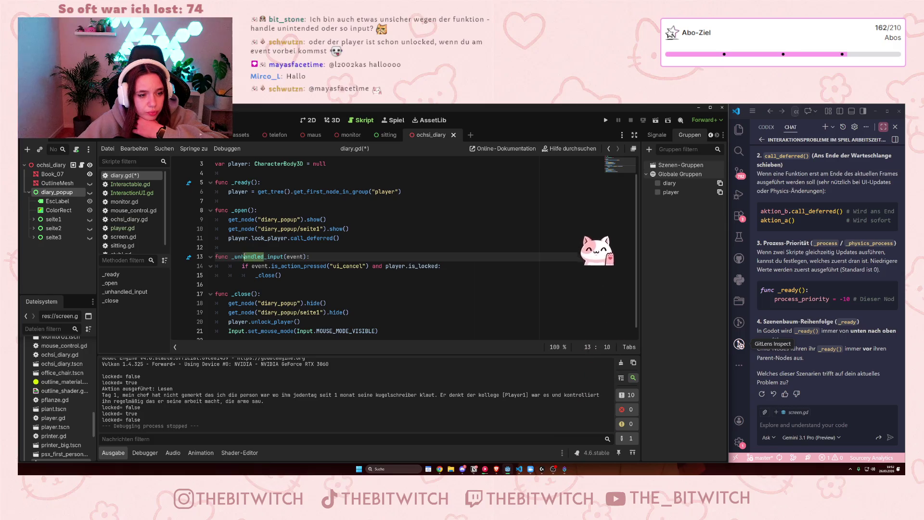
pyautogui.press('BackSpace')
pyautogui.press('BackSpace')
pyautogui.press('BackSpace')
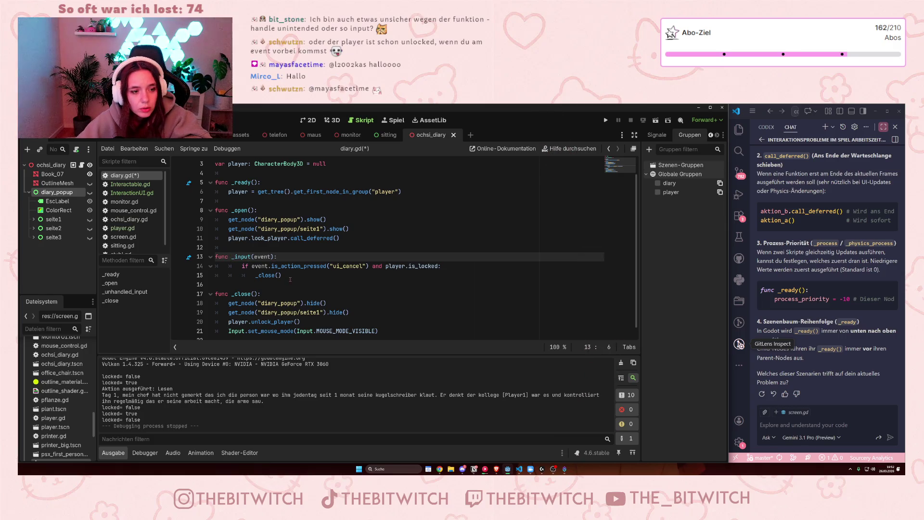
pyautogui.click(290, 278)
pyautogui.hotkey('ctrl', 's')
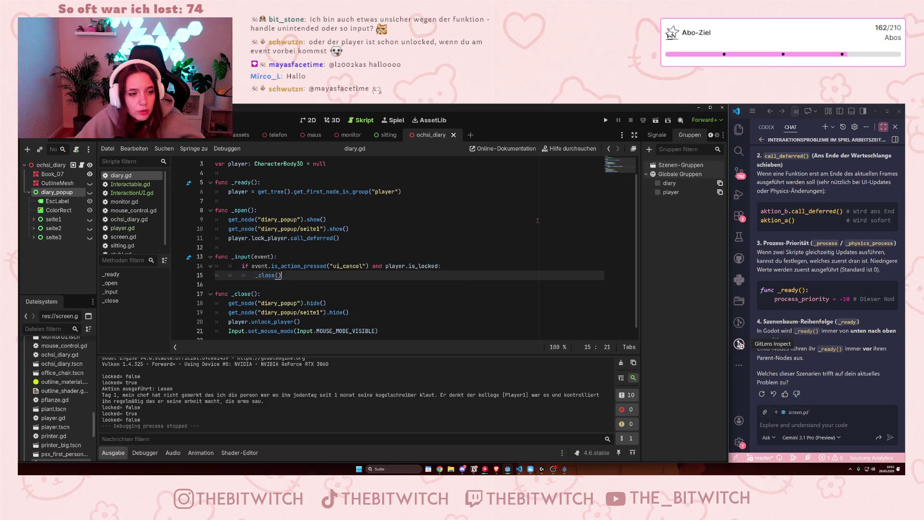
# Run the game, open the diary at the desk, and close it with Escape
pyautogui.press('F5')
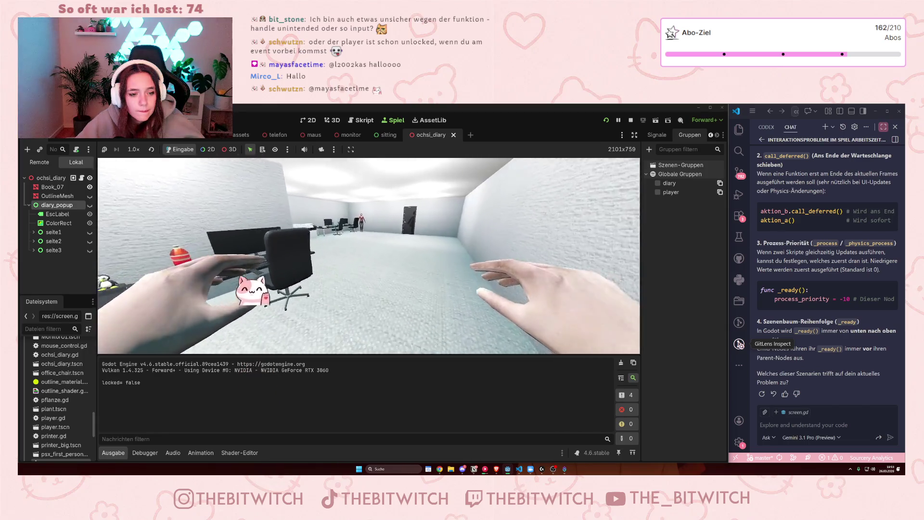
pyautogui.press('w')
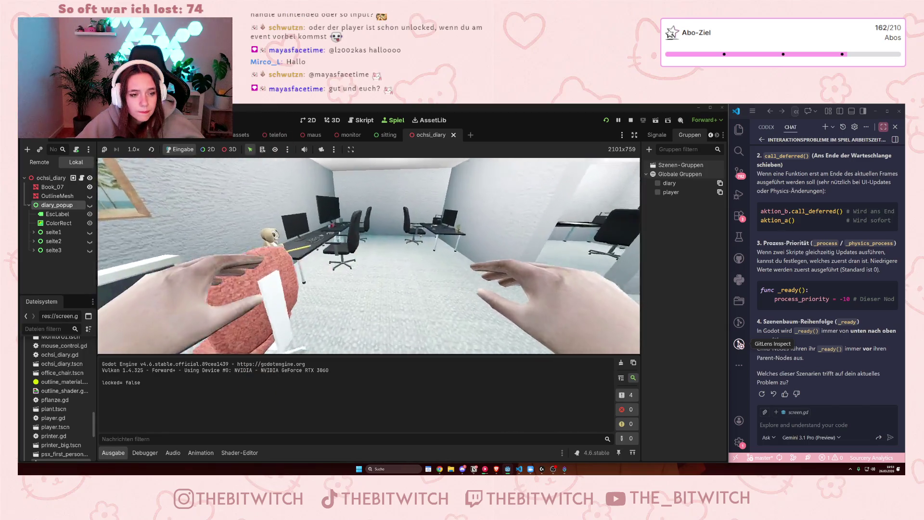
pyautogui.press('w')
pyautogui.press('e')
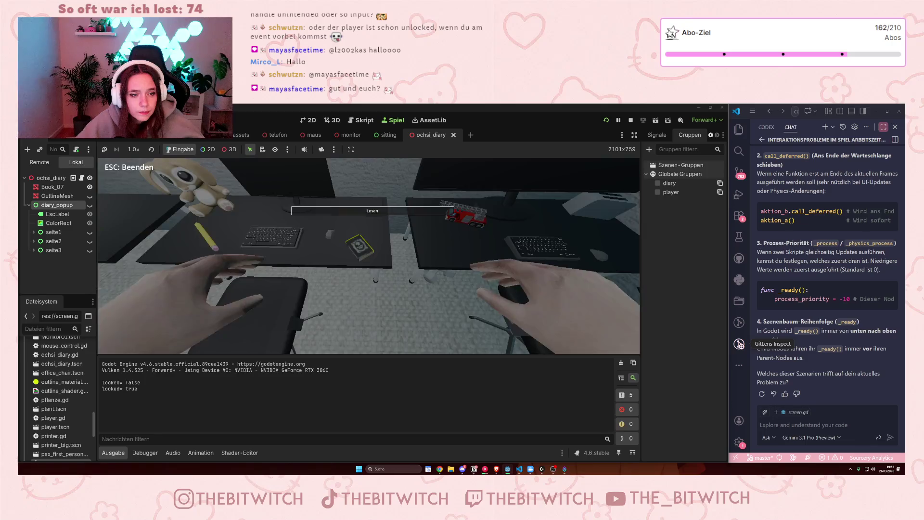
pyautogui.press('e')
pyautogui.press('Escape')
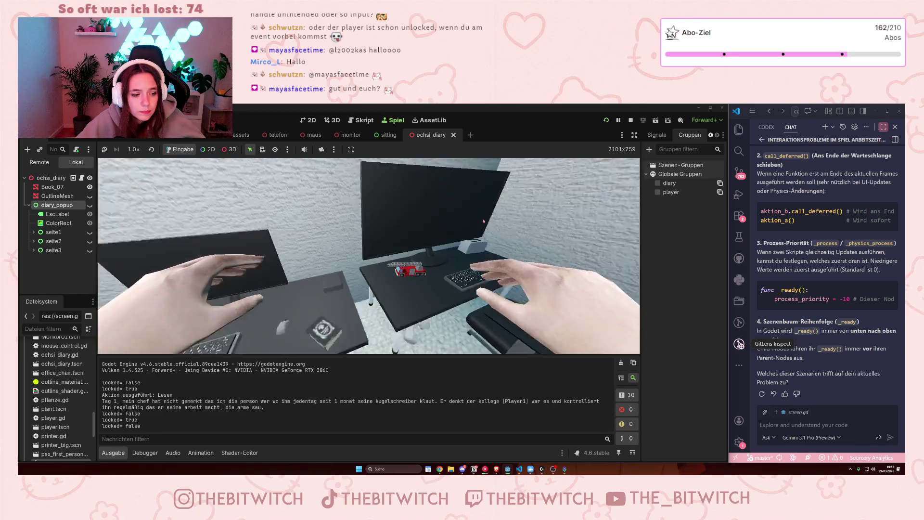
# Stop the game and delete the Input.set_mouse_mode line from _close
pyautogui.click(628, 120)
pyautogui.moveTo(380, 331)
pyautogui.mouseDown()
pyautogui.moveTo(385, 308)
pyautogui.moveTo(385, 326)
pyautogui.mouseUp()
pyautogui.press('BackSpace')
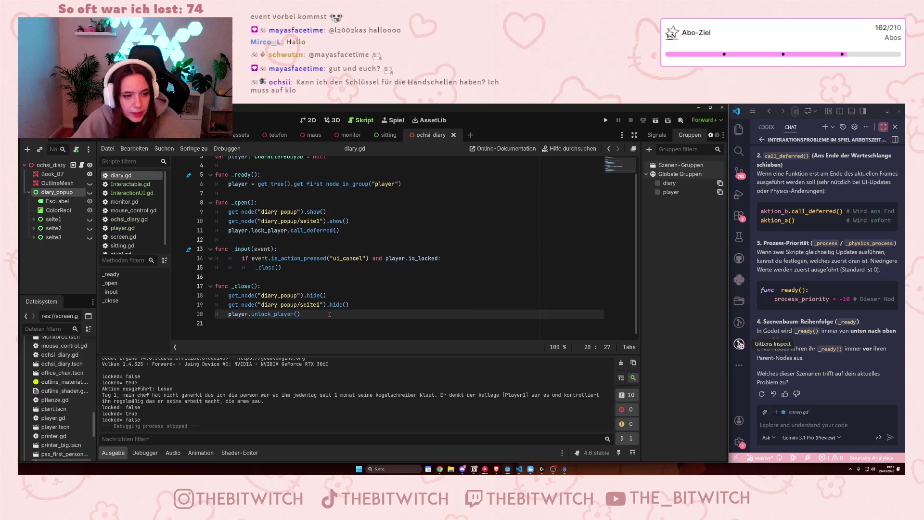
# Save diary.gd, play-test opening and closing the diary with Escape, then stop with F8
pyautogui.hotkey('ctrl', 's')
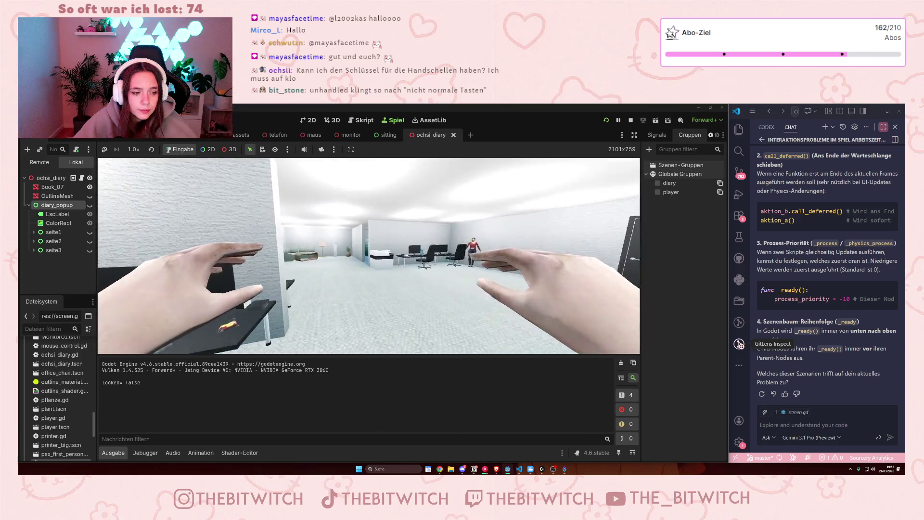
pyautogui.press('w')
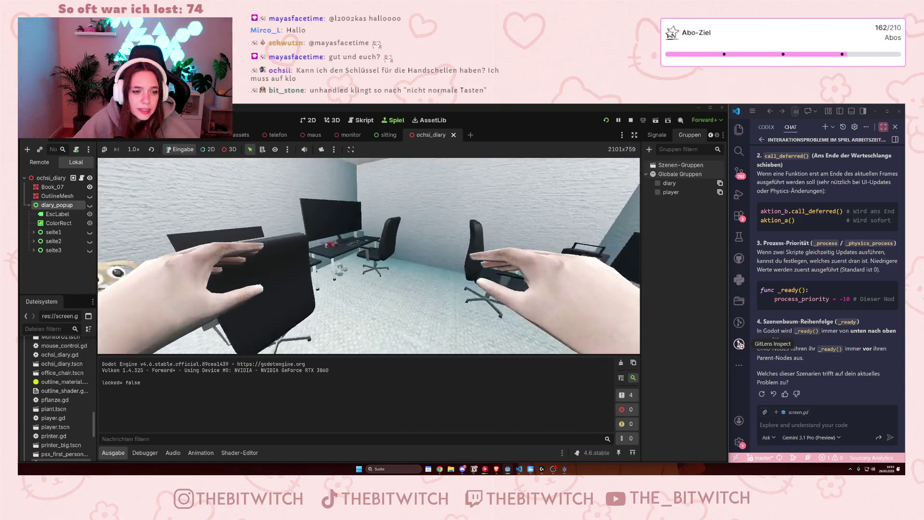
pyautogui.press('e')
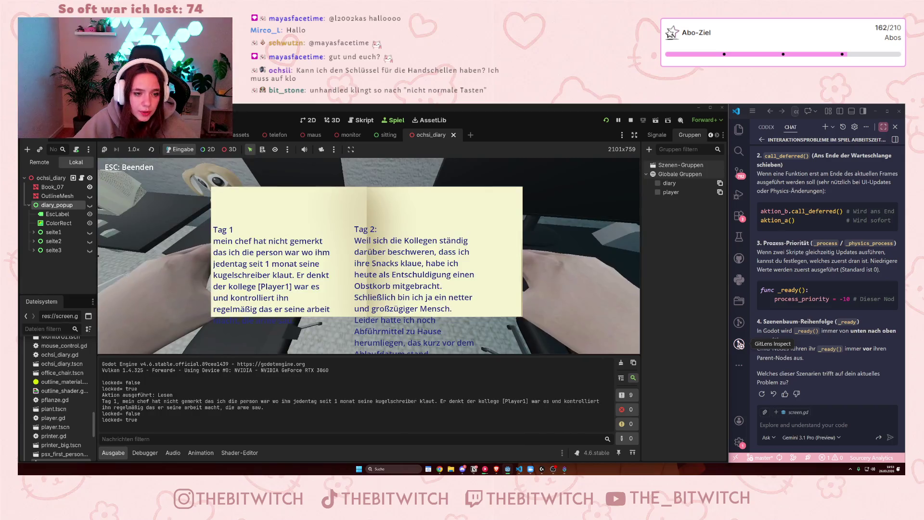
pyautogui.press('Escape')
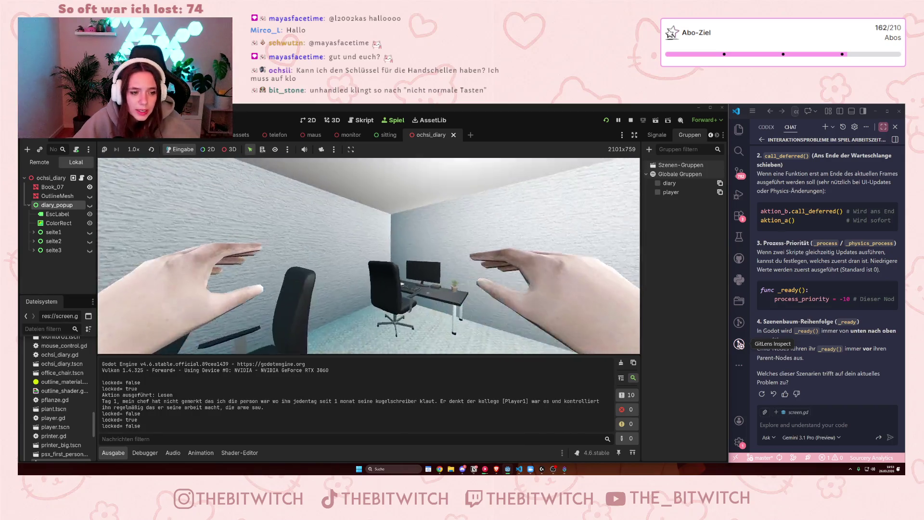
pyautogui.press('F8')
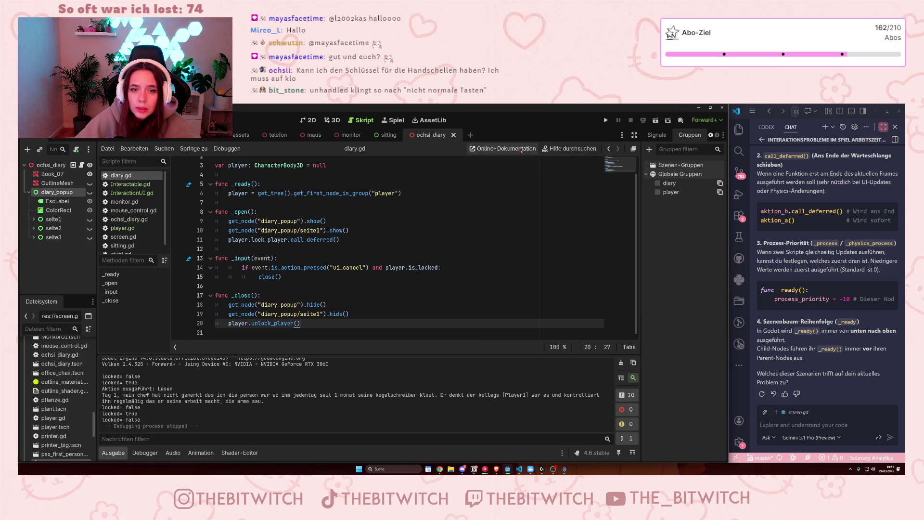
pyautogui.click(552, 150)
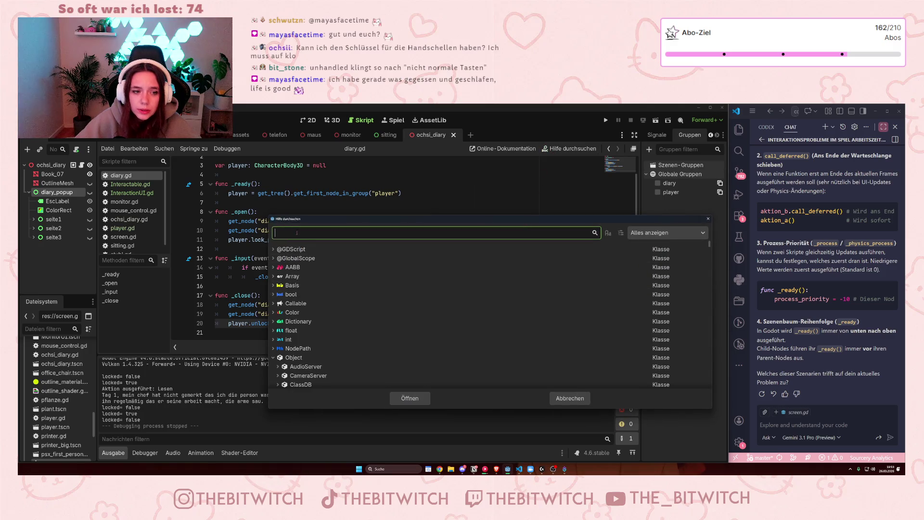
# Search help for 'unhandl' and read Node's _unhandled_input docs, noting the 'consumed by _input()' phrase
pyautogui.write('unhandl')
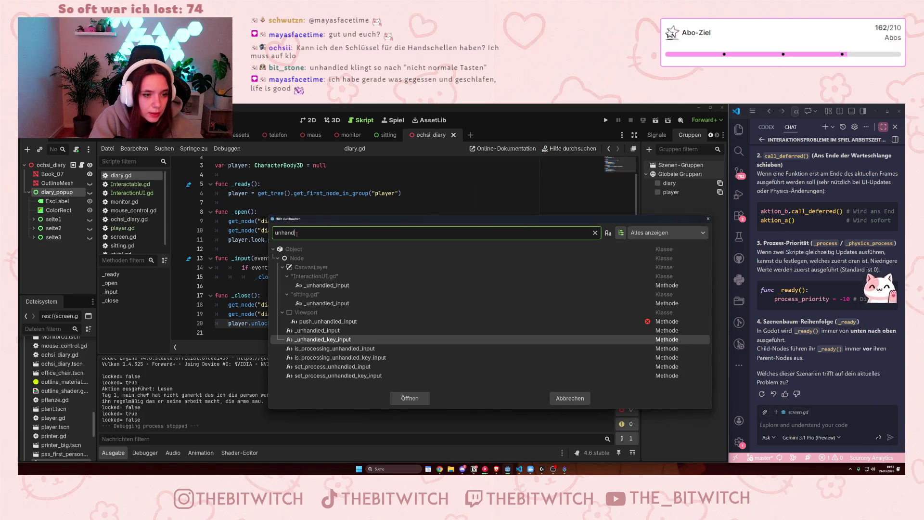
pyautogui.doubleClick(342, 331)
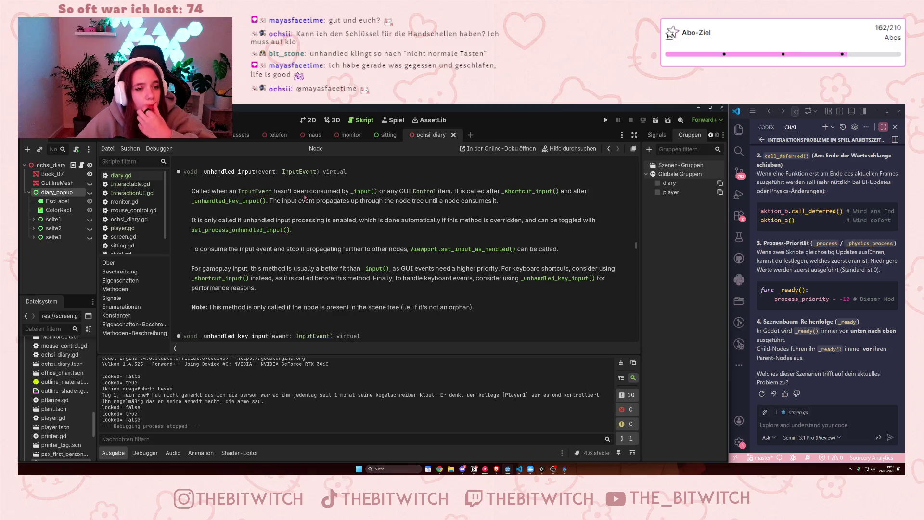
pyautogui.moveTo(211, 191); pyautogui.dragTo(466, 191)
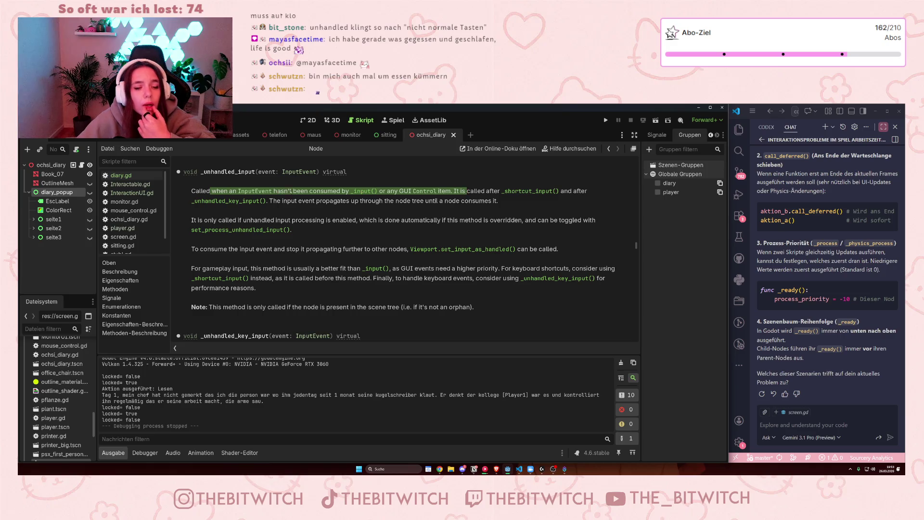
pyautogui.click(311, 191)
pyautogui.moveTo(310, 191); pyautogui.dragTo(378, 191)
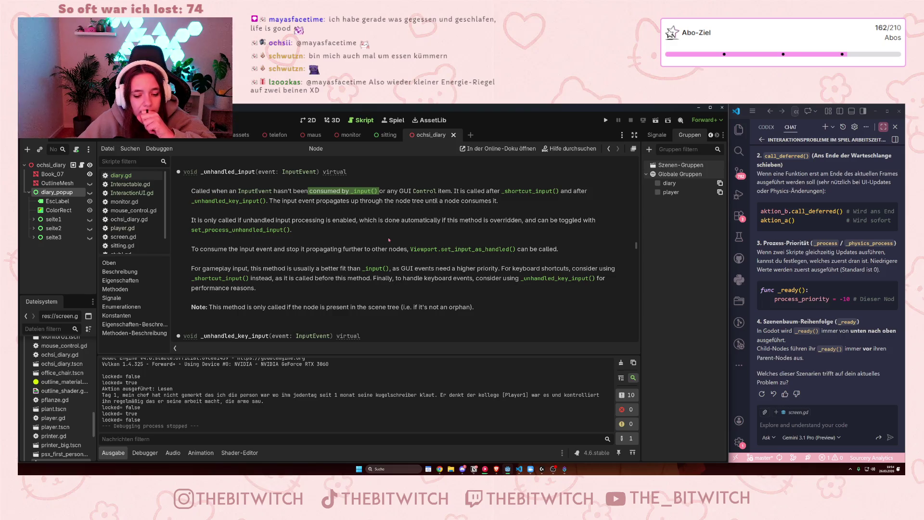
pyautogui.scroll(-3, 389, 239)
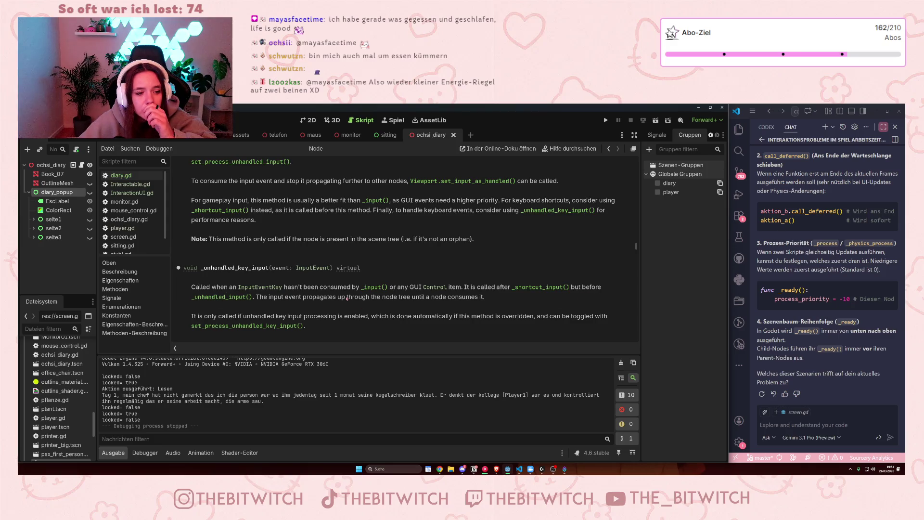
pyautogui.scroll(-1, 232, 275)
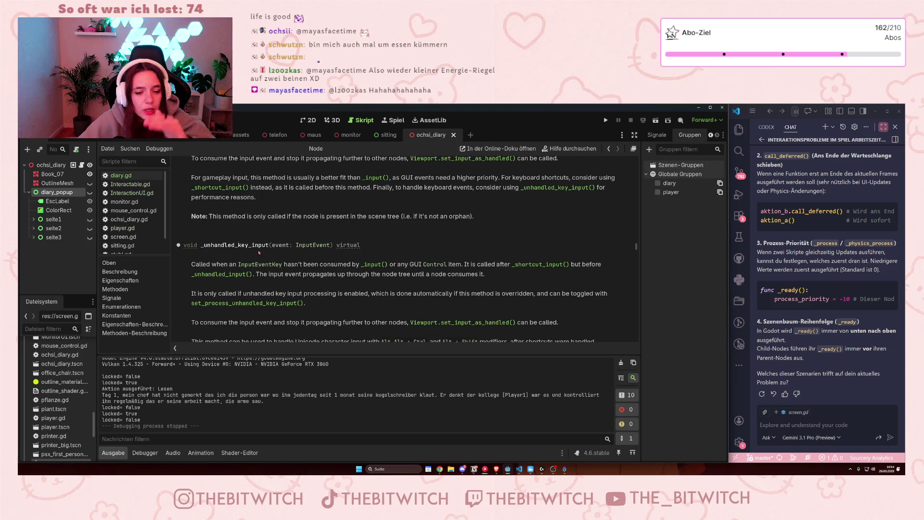
pyautogui.scroll(6, 260, 253)
pyautogui.scroll(6, 264, 253)
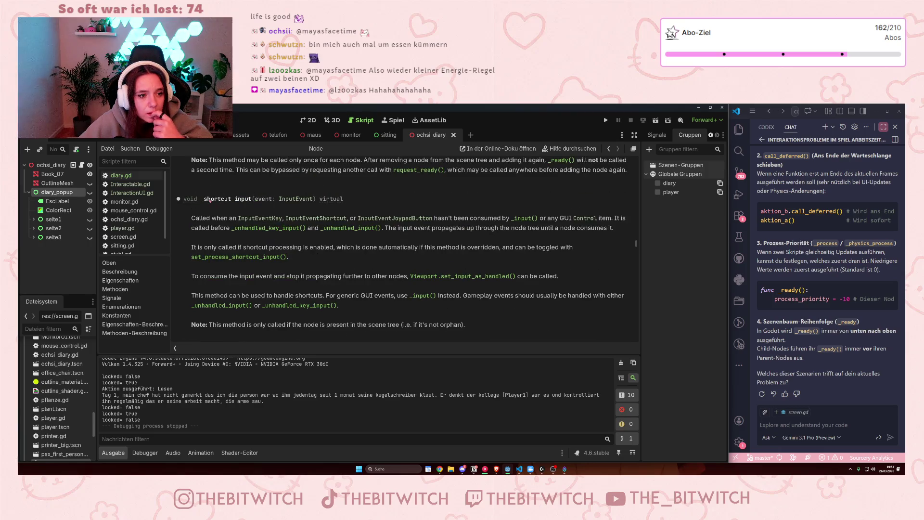
pyautogui.scroll(-5, 210, 202)
pyautogui.scroll(-15, 236, 244)
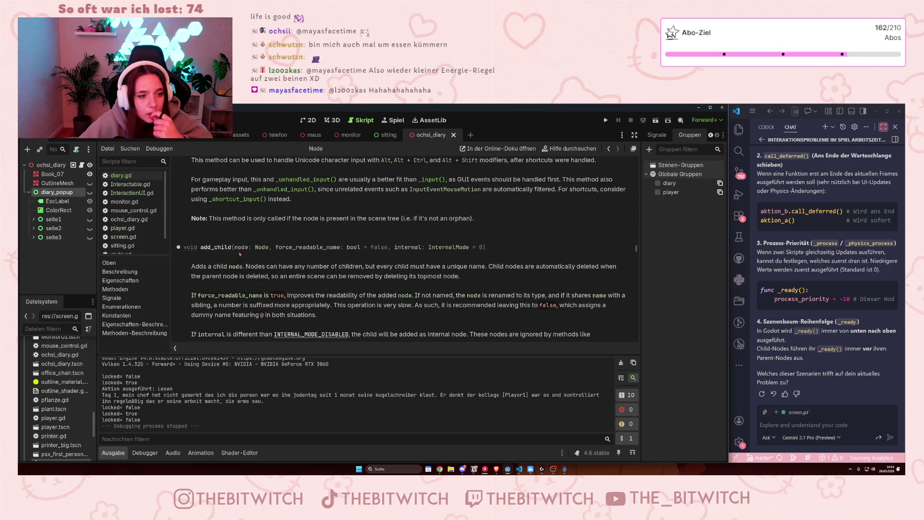
pyautogui.scroll(-1, 239, 253)
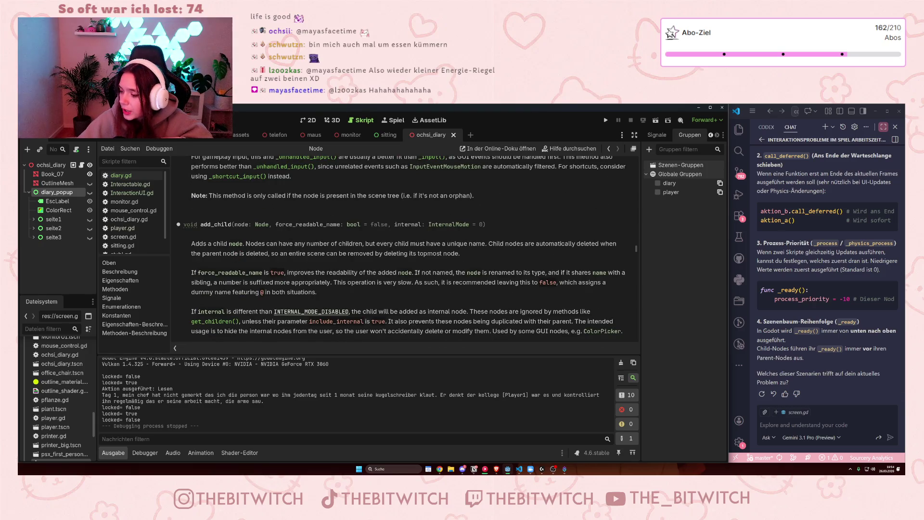
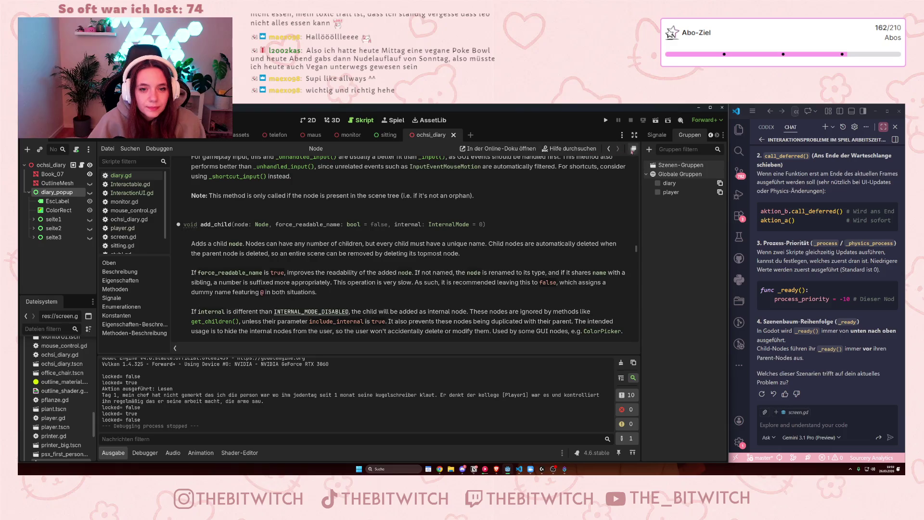
# Leave the Node help page and show the diary.gd script
pyautogui.click(120, 175)
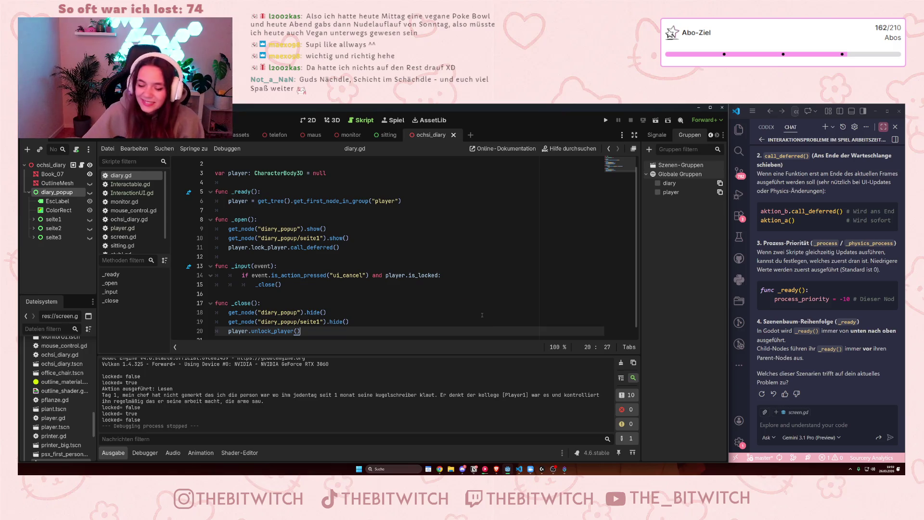
# In the 2D view, make diary_popup and seite1 visible, then open ochsi_diary.gd
pyautogui.scroll(-1, 308, 291)
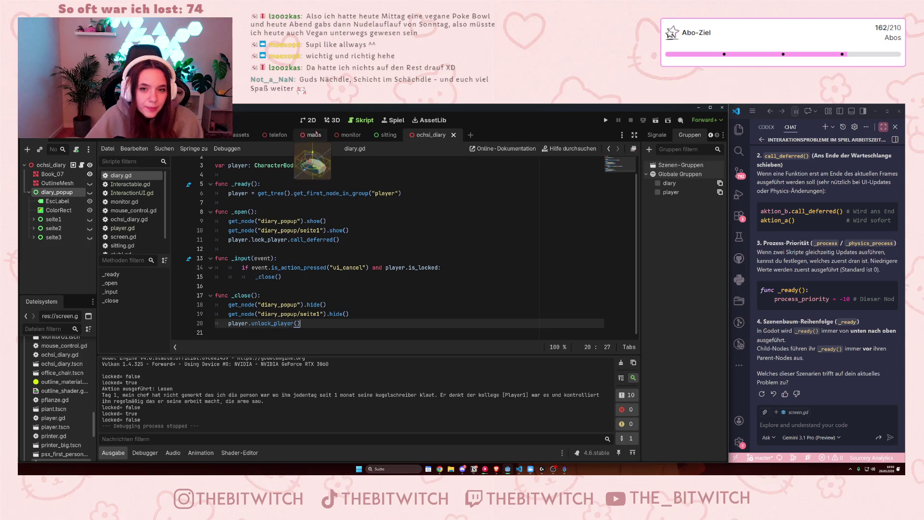
pyautogui.hotkey('ctrl', 'F1')
pyautogui.click(90, 192)
pyautogui.click(89, 219)
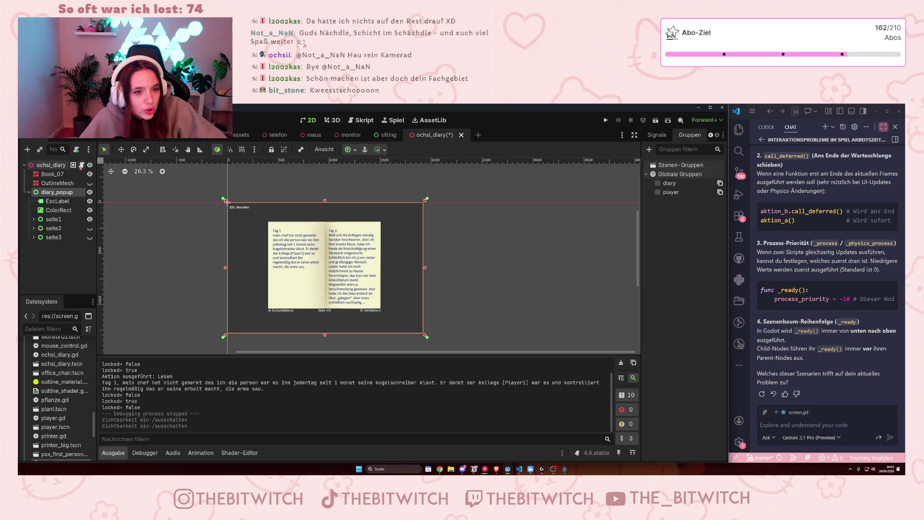
pyautogui.click(81, 165)
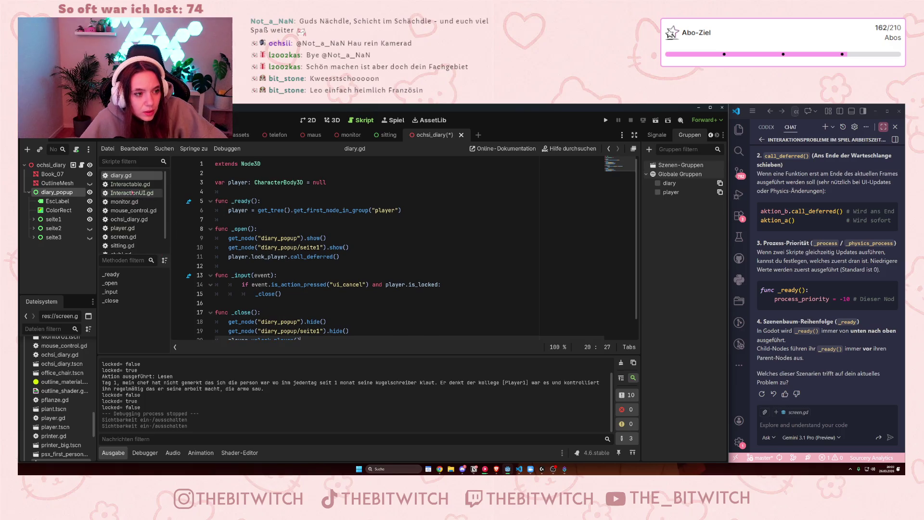
pyautogui.click(144, 219)
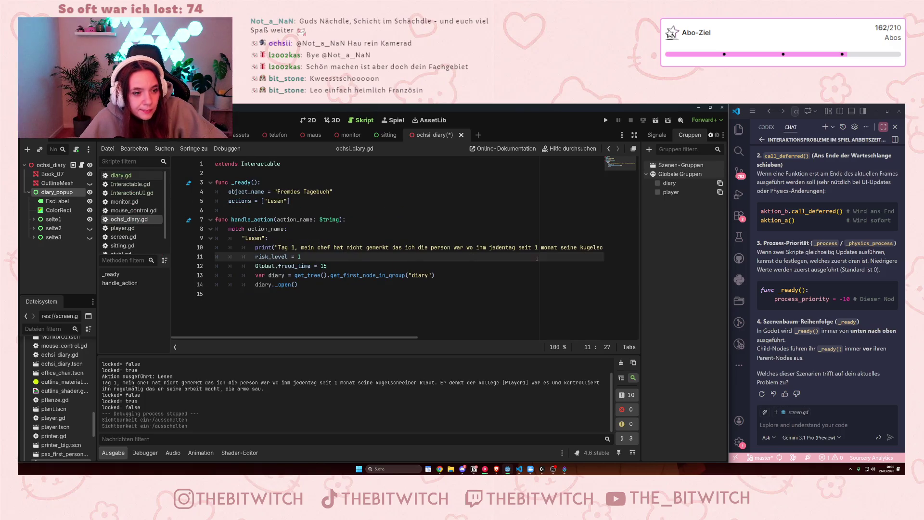
# Delete the diary print statement under the Lesen action in ochsi_diary.gd and save
pyautogui.moveTo(278, 247)
pyautogui.mouseDown()
pyautogui.moveTo(366, 255)
pyautogui.moveTo(630, 244)
pyautogui.mouseUp()
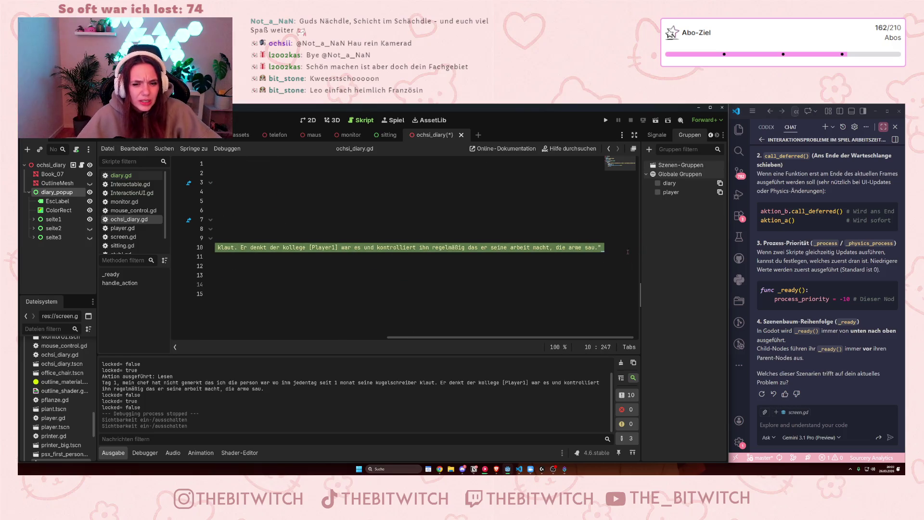
pyautogui.press('BackSpace')
pyautogui.press('BackSpace')
pyautogui.press('BackSpace')
pyautogui.press('BackSpace')
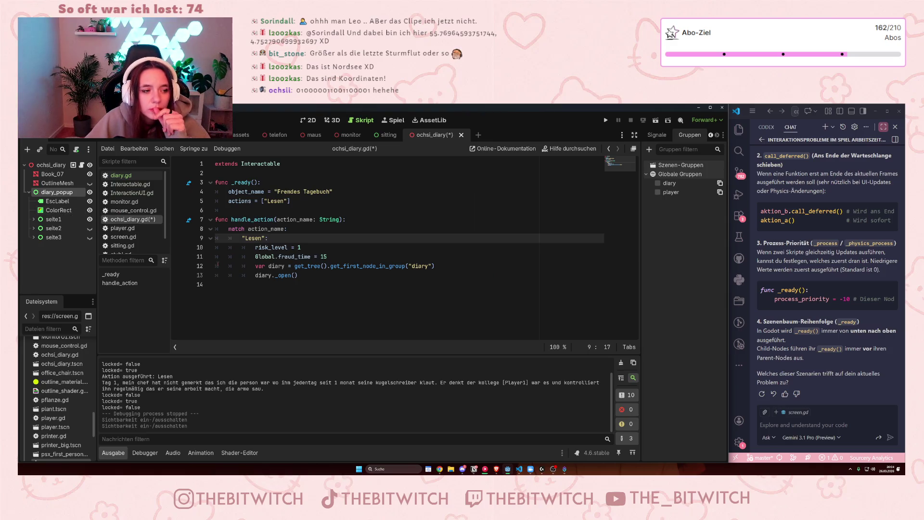
pyautogui.click(301, 283)
pyautogui.hotkey('ctrl', 's')
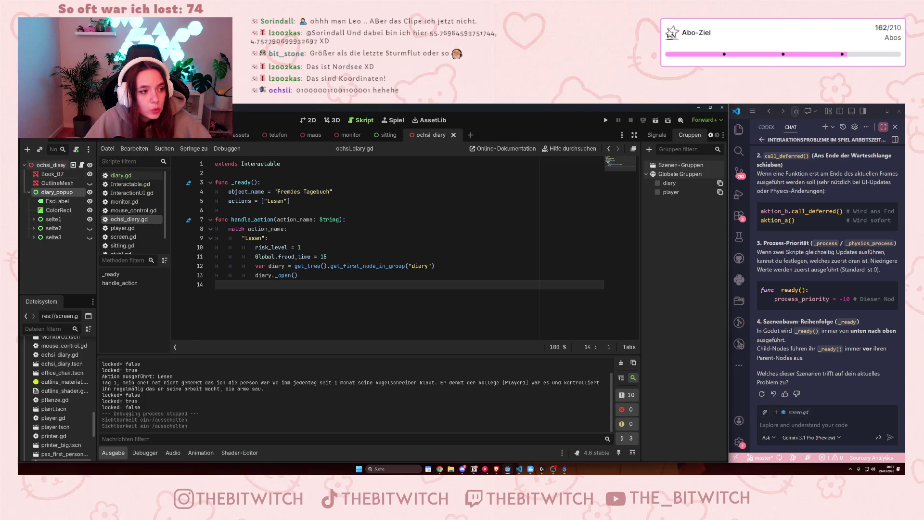
# Fix diary_popup's anchors to its current ratio, then apply the Full Rect anchor preset
pyautogui.click(308, 121)
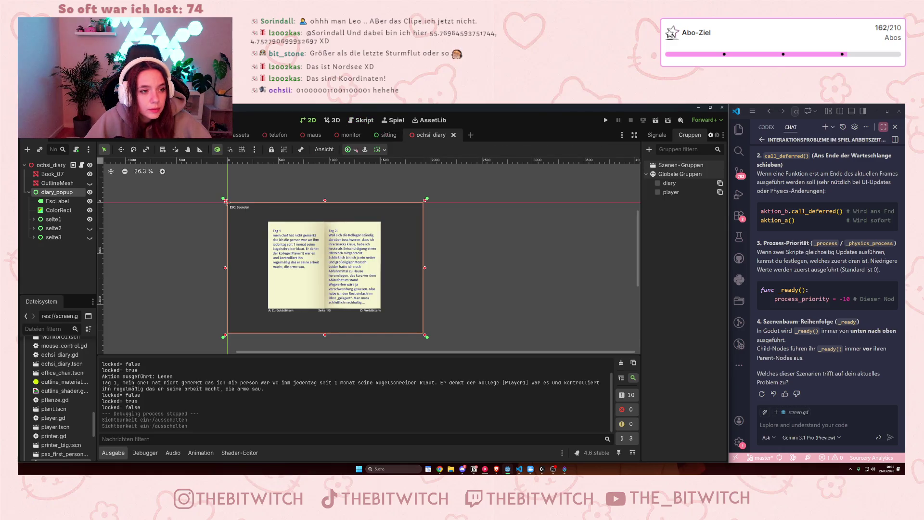
pyautogui.click(383, 151)
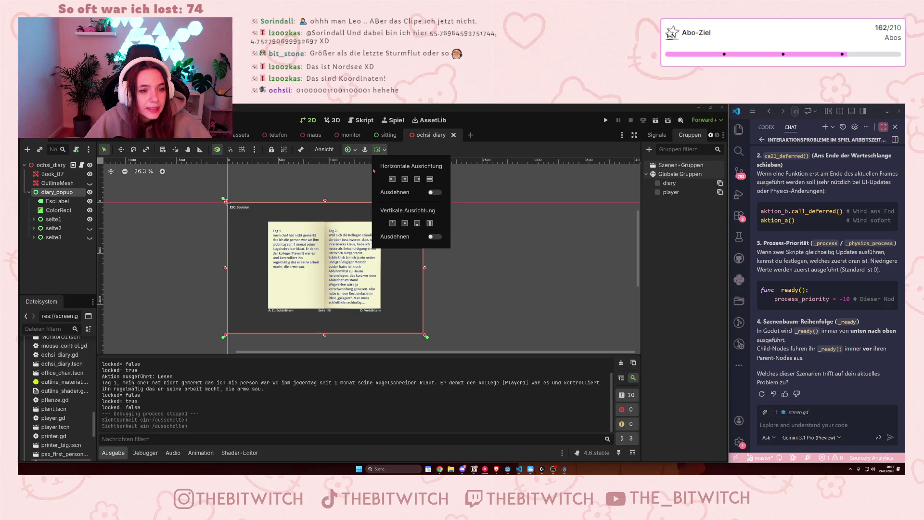
pyautogui.click(348, 150)
pyautogui.click(348, 149)
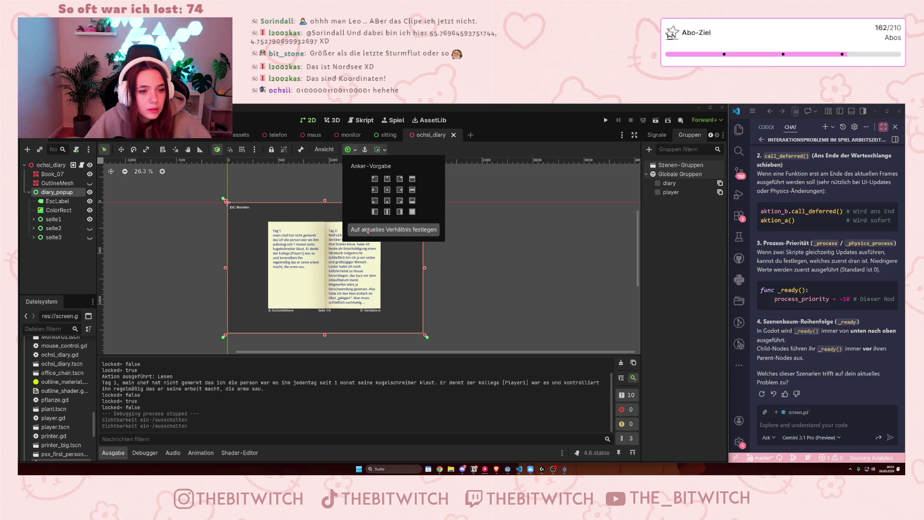
pyautogui.click(393, 230)
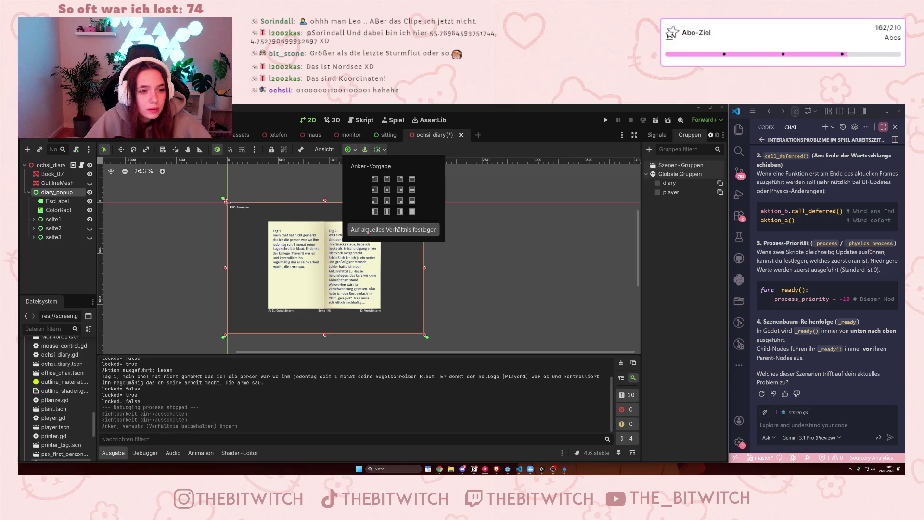
pyautogui.click(412, 211)
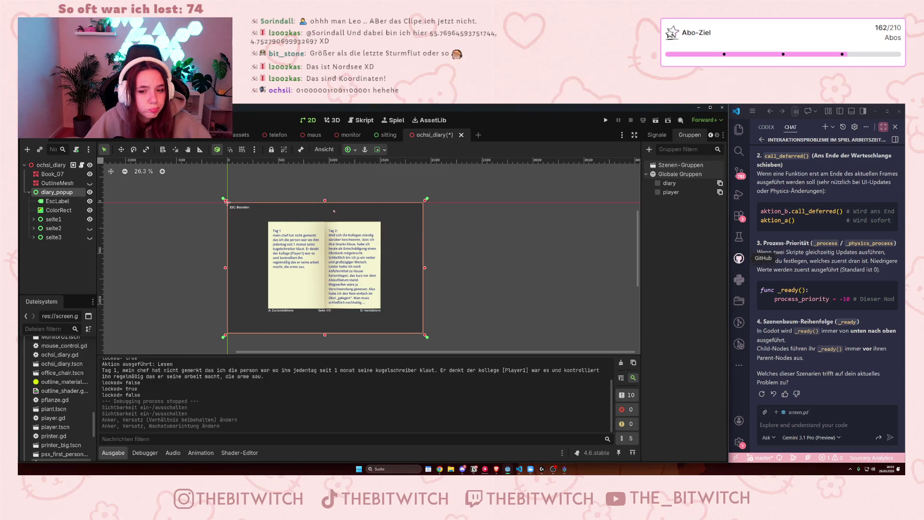
pyautogui.click(711, 135)
pyautogui.click(659, 135)
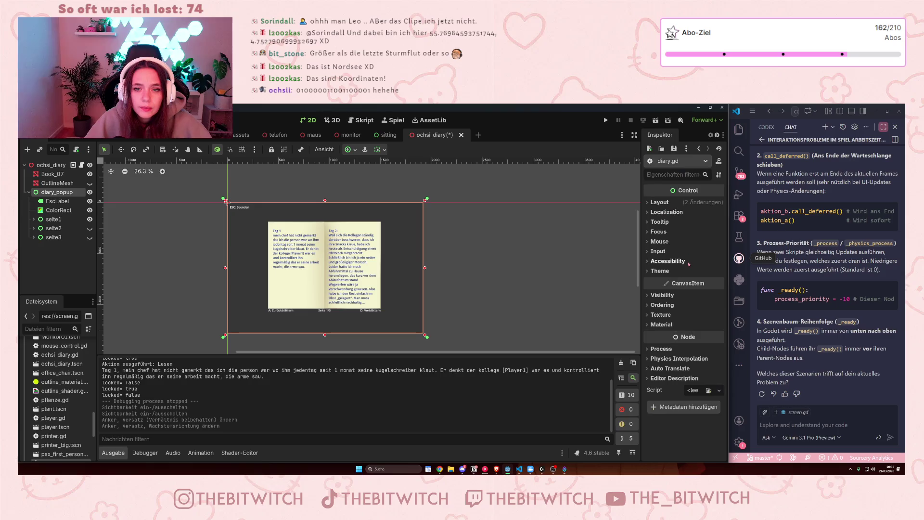
# Expand diary_popup's Layout section and reveal its anchor preset and container sizing options
pyautogui.click(651, 203)
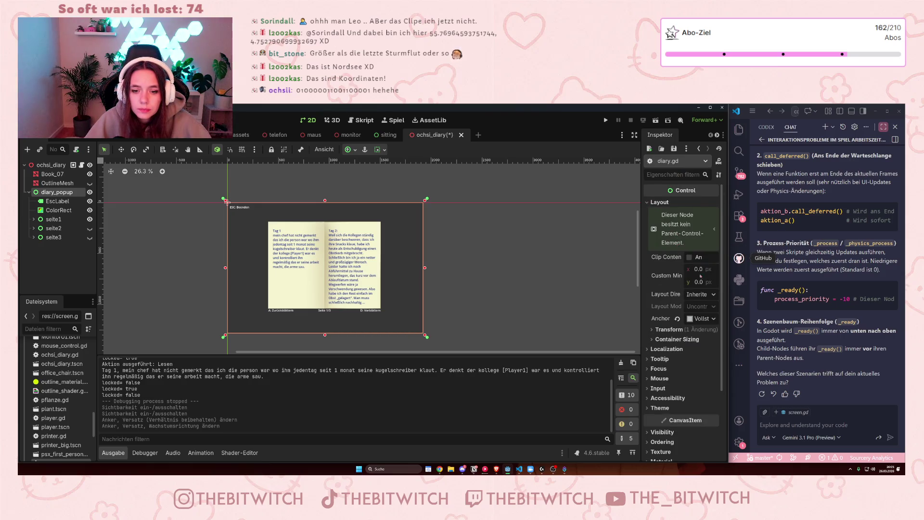
pyautogui.click(702, 318)
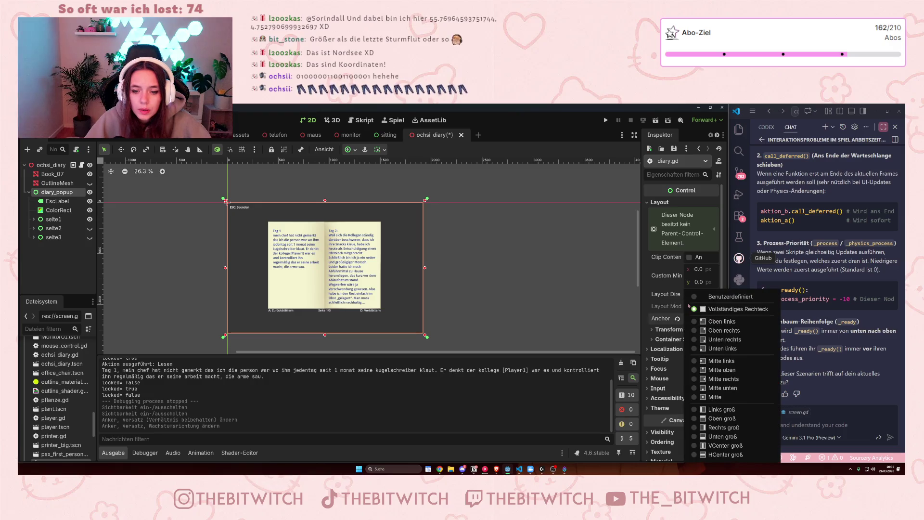
pyautogui.click(657, 307)
pyautogui.click(655, 339)
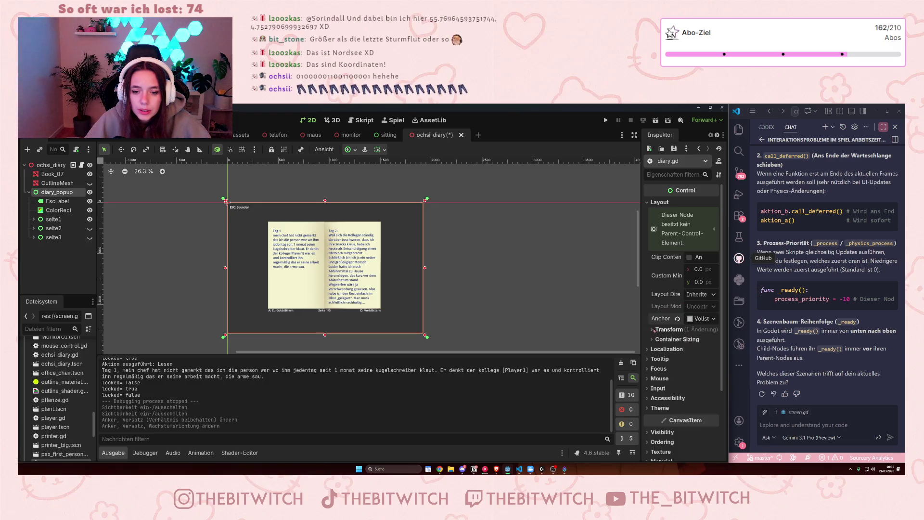
# Set diary_popup's horizontal and vertical container sizing to Shrink Center
pyautogui.scroll(-2, 708, 323)
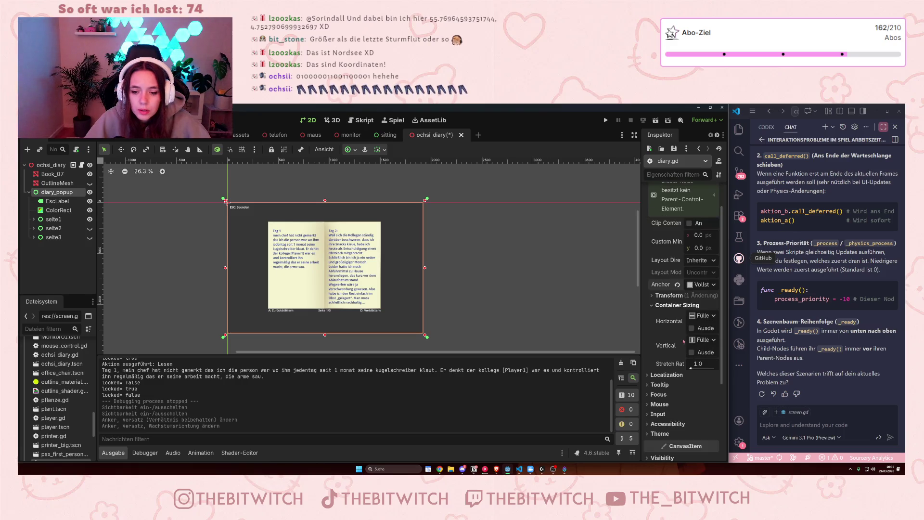
pyautogui.click(706, 317)
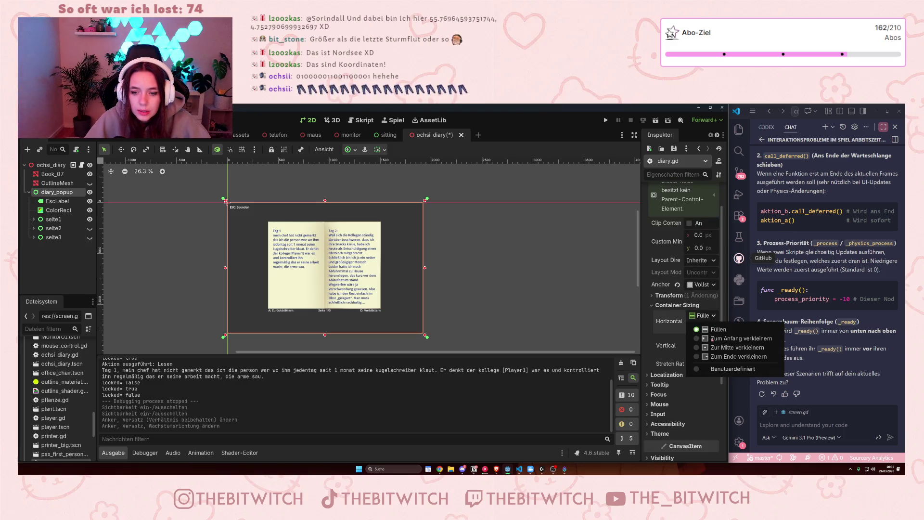
pyautogui.click(719, 349)
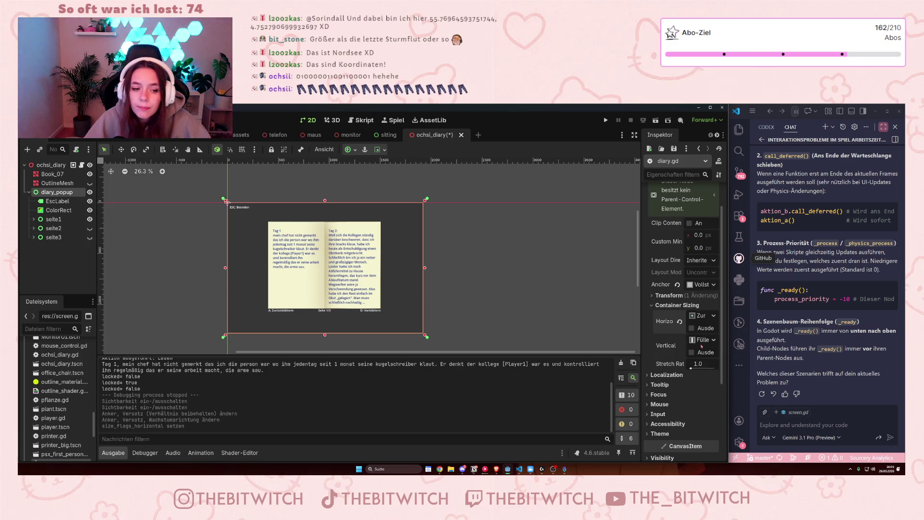
pyautogui.click(704, 340)
pyautogui.click(707, 371)
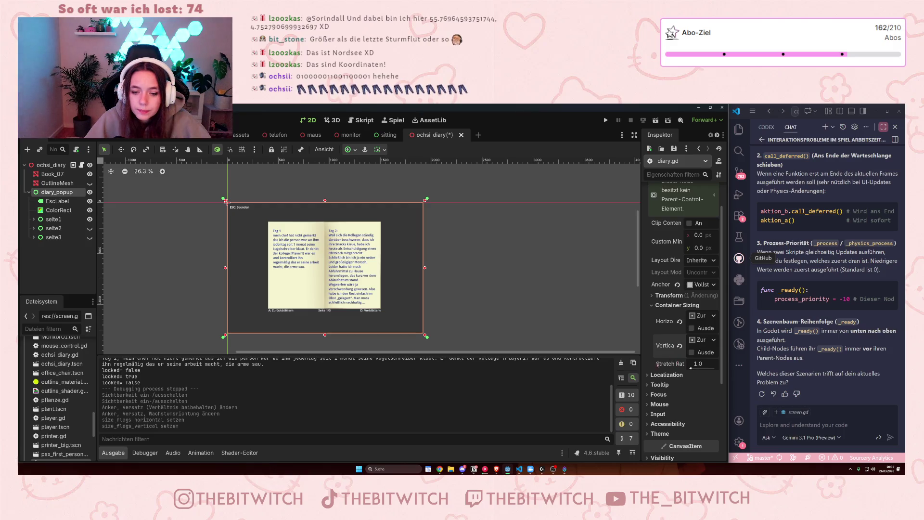
# Save the ochsi_diary scene and run the game to test the diary popup
pyautogui.scroll(-2, 667, 355)
pyautogui.scroll(-5, 666, 354)
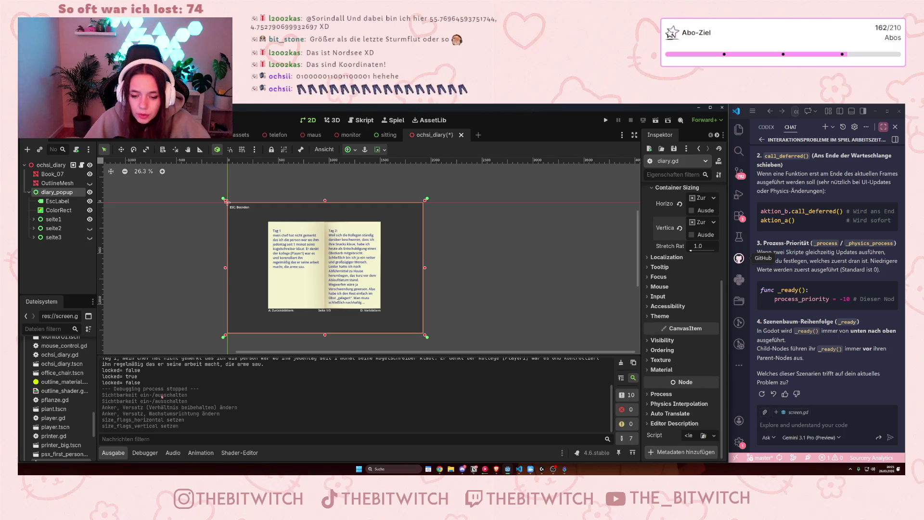
pyautogui.hotkey('ctrl', 's')
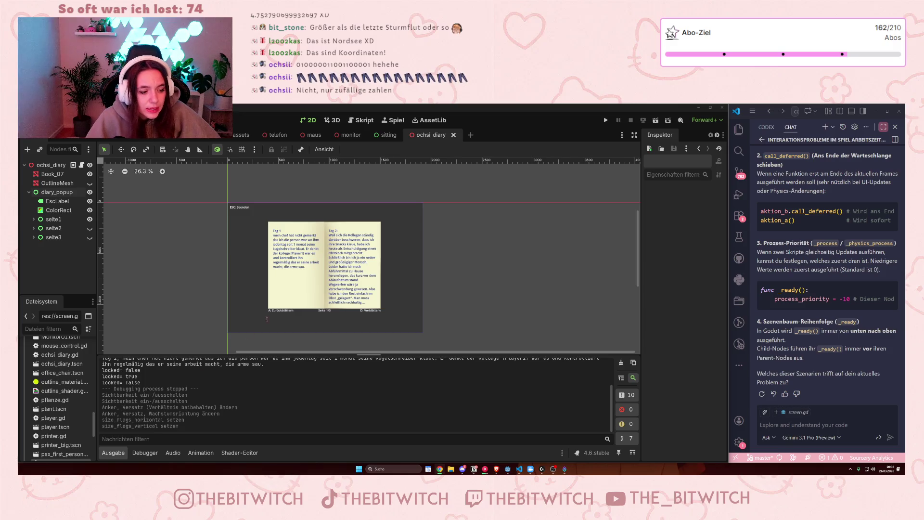
pyautogui.click(606, 120)
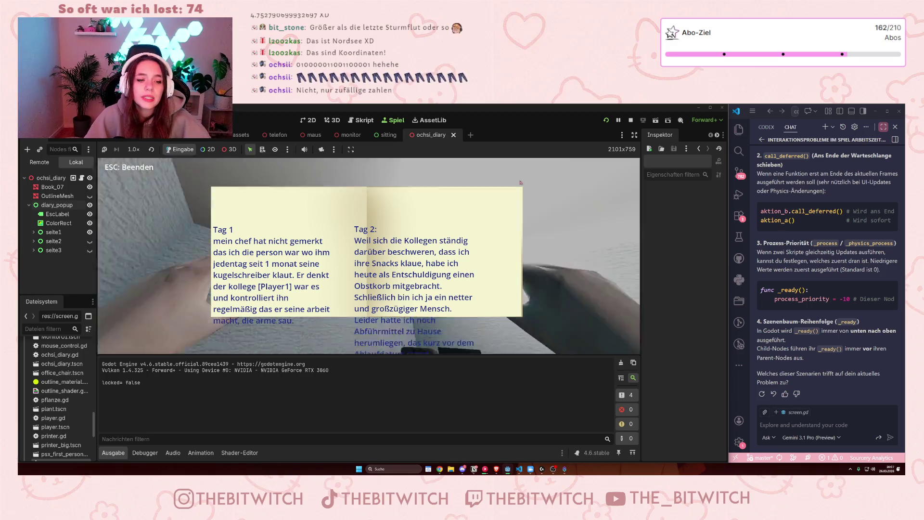
pyautogui.press('F8')
pyautogui.click(327, 260)
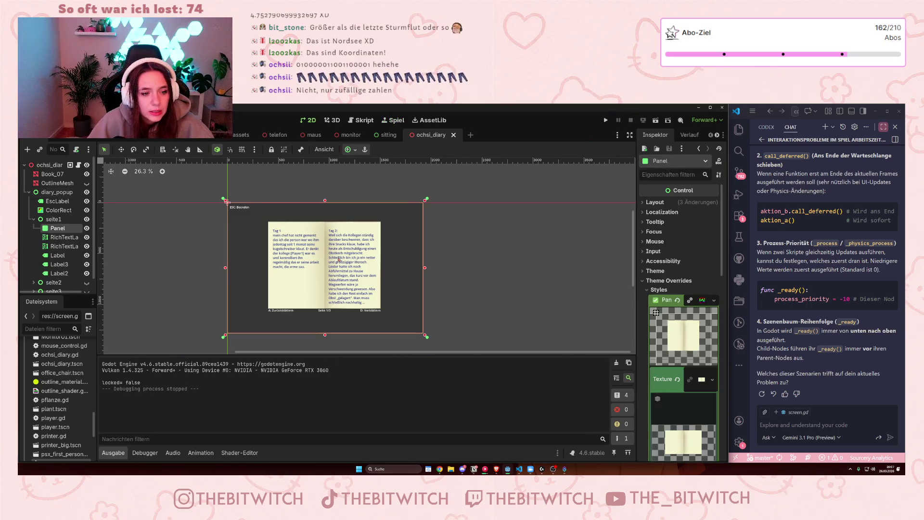
# Select the right-page RichTextLabel2 and expand its Displayed Text properties
pyautogui.click(328, 260)
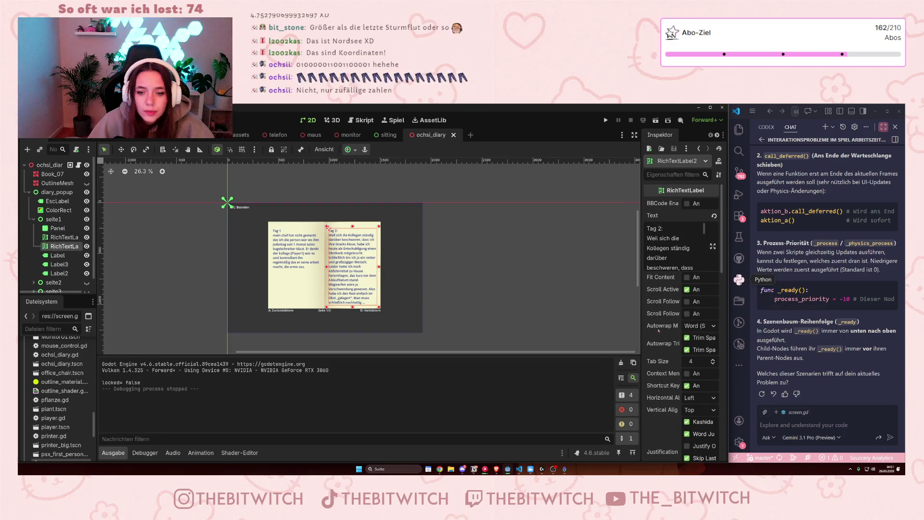
pyautogui.scroll(-2, 660, 309)
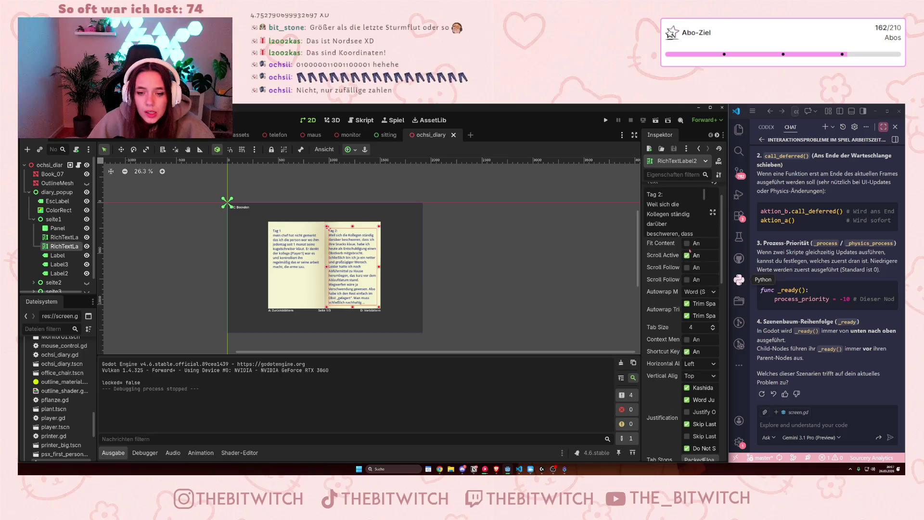
pyautogui.scroll(2, 661, 268)
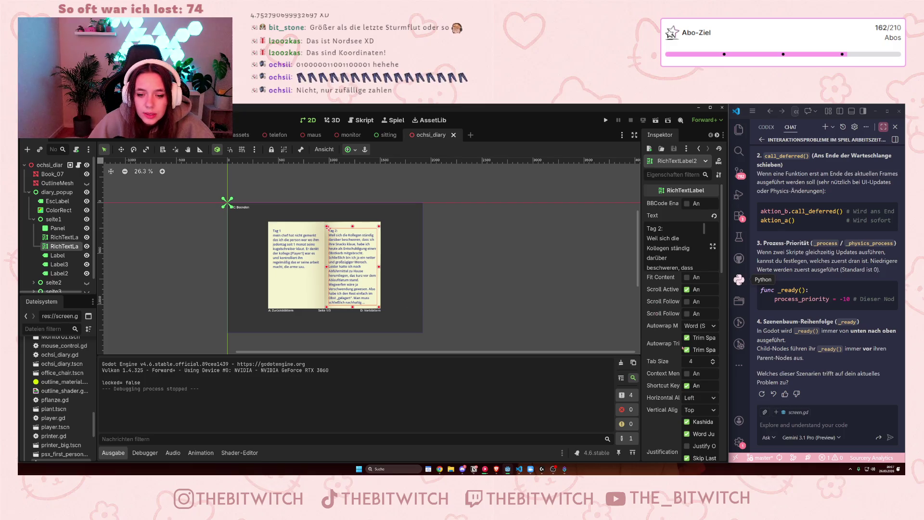
pyautogui.scroll(-6, 665, 341)
pyautogui.scroll(6, 667, 349)
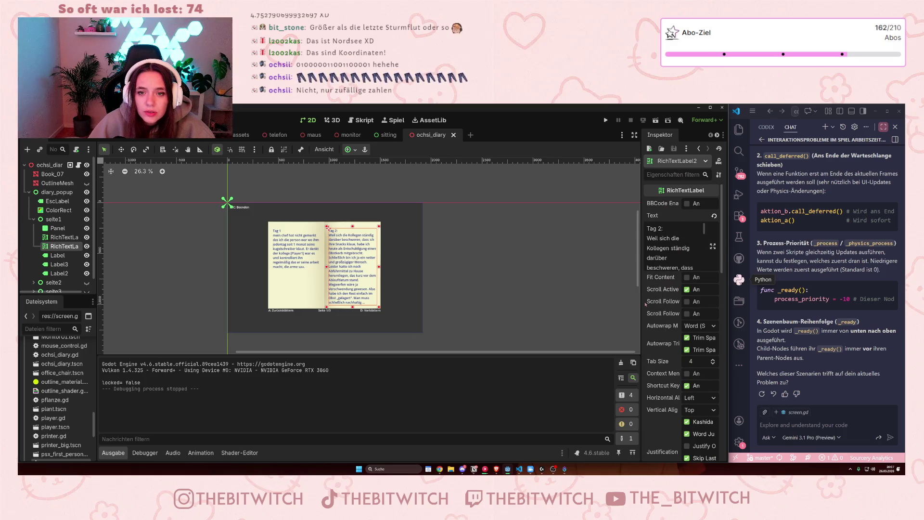
pyautogui.scroll(-12, 667, 329)
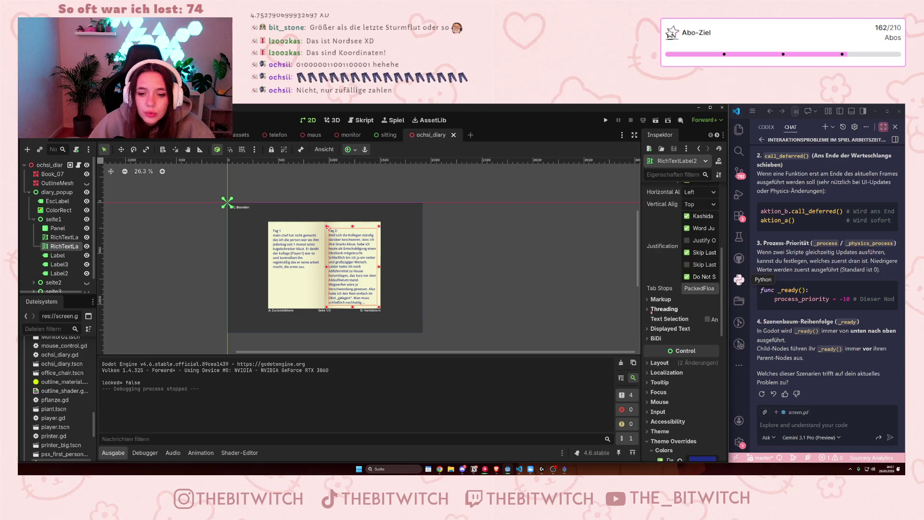
pyautogui.click(650, 329)
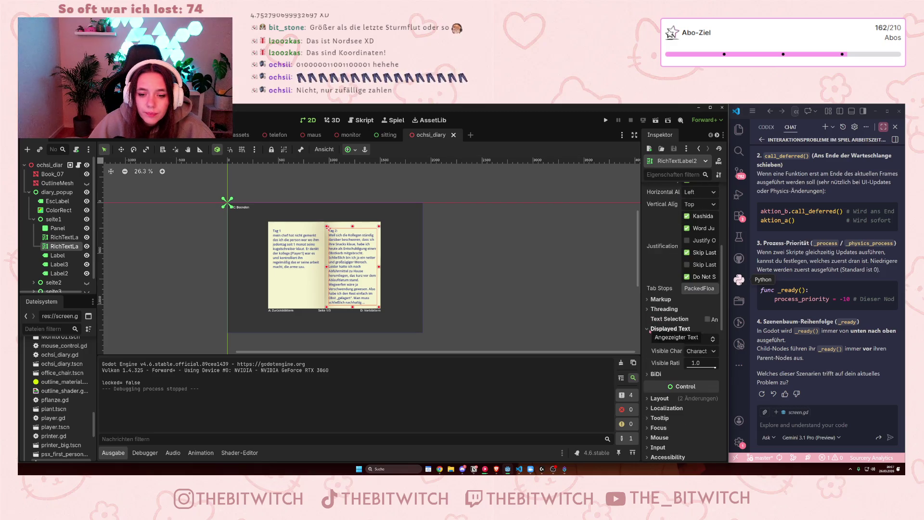
pyautogui.scroll(-4, 652, 331)
# Expand the label's Layout and Transform properties, review them, then rerun the game
pyautogui.click(657, 330)
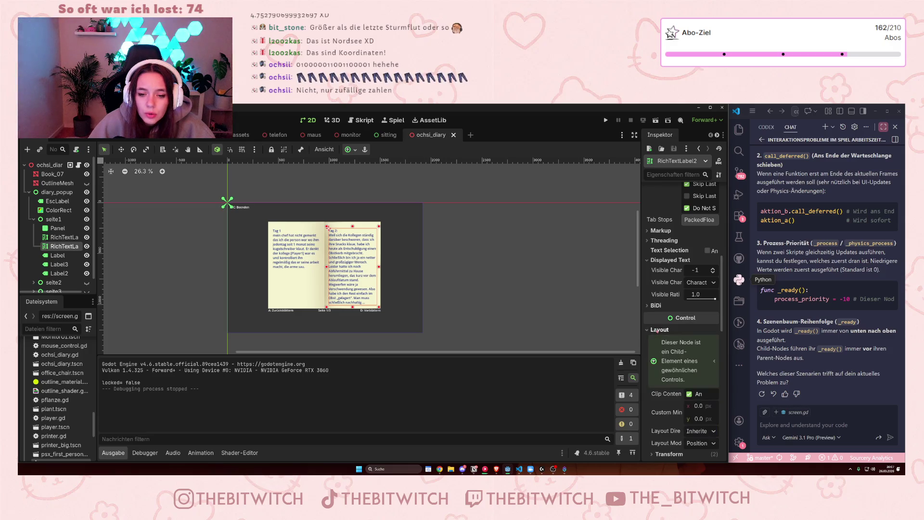
pyautogui.scroll(-4, 669, 339)
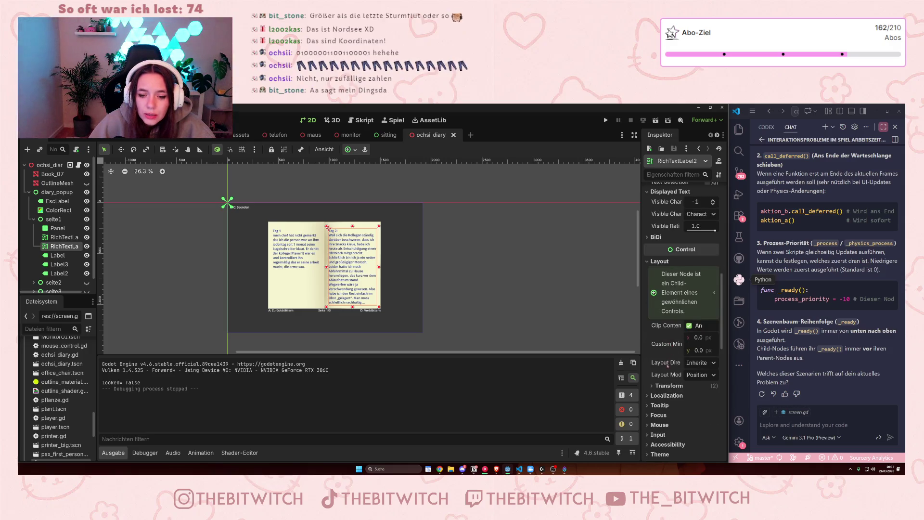
pyautogui.click(668, 383)
pyautogui.scroll(-6, 668, 381)
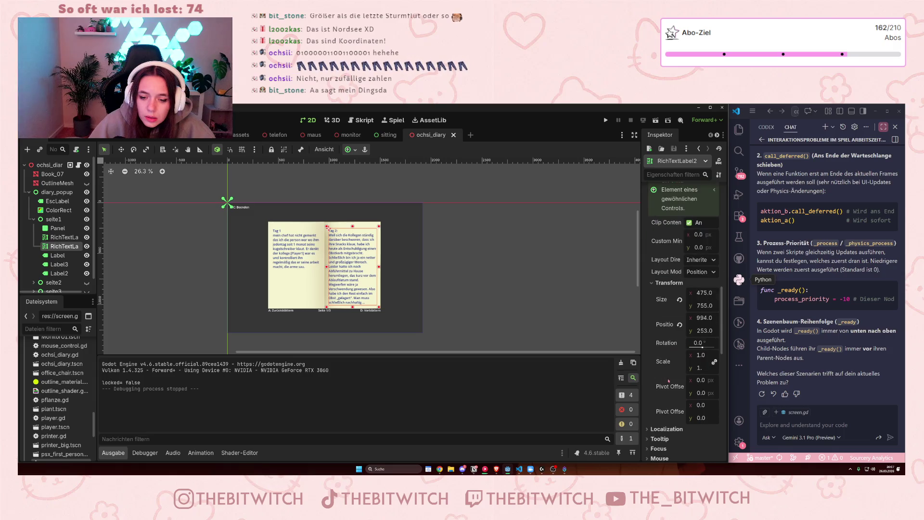
pyautogui.scroll(-5, 669, 376)
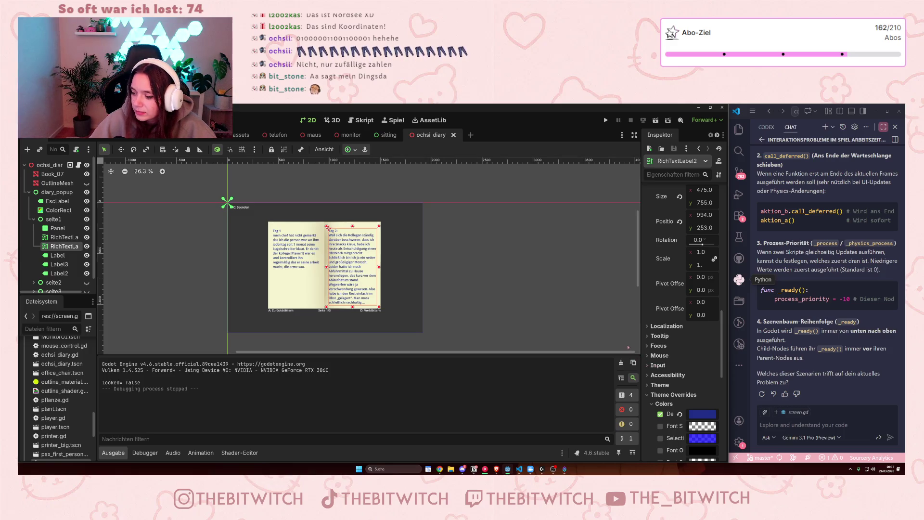
pyautogui.scroll(-5, 679, 369)
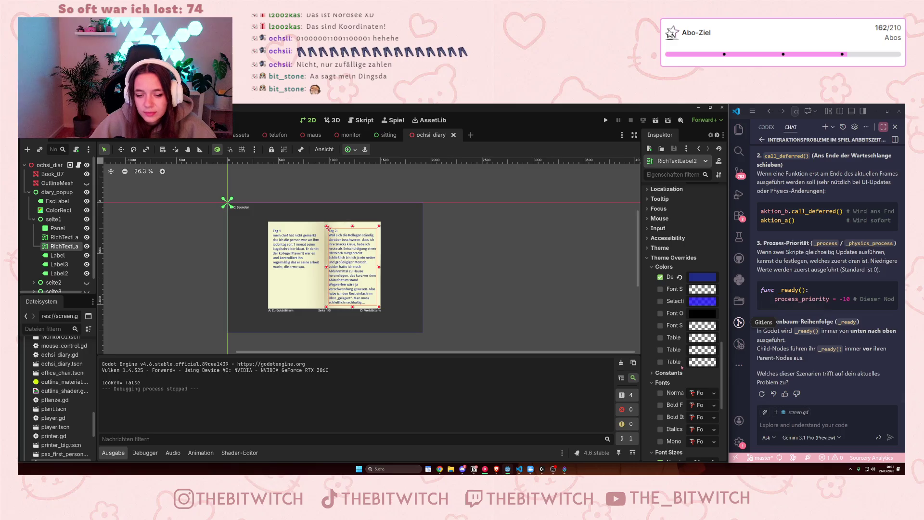
pyautogui.scroll(-4, 678, 369)
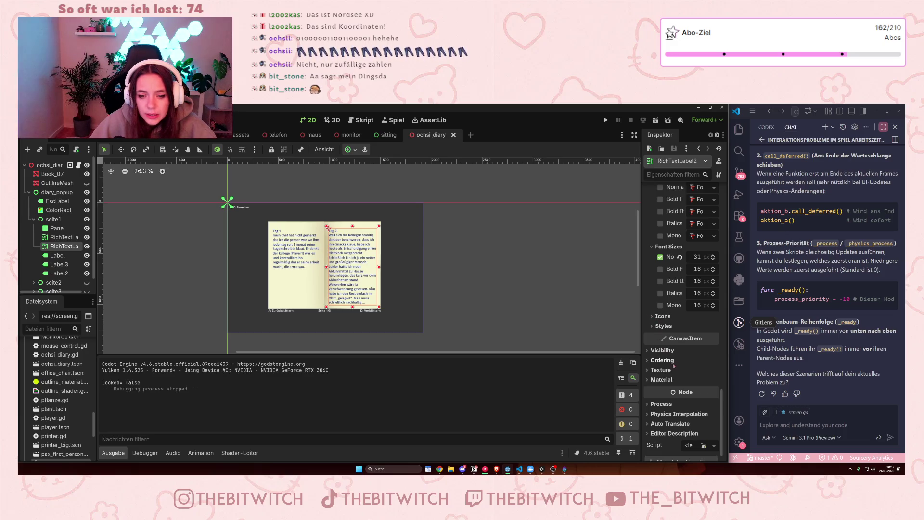
pyautogui.scroll(6, 673, 365)
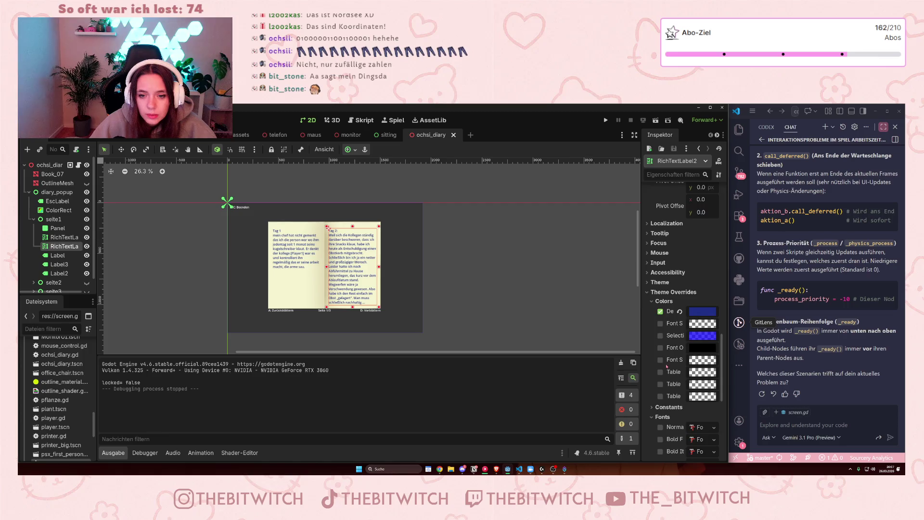
pyautogui.scroll(2, 667, 366)
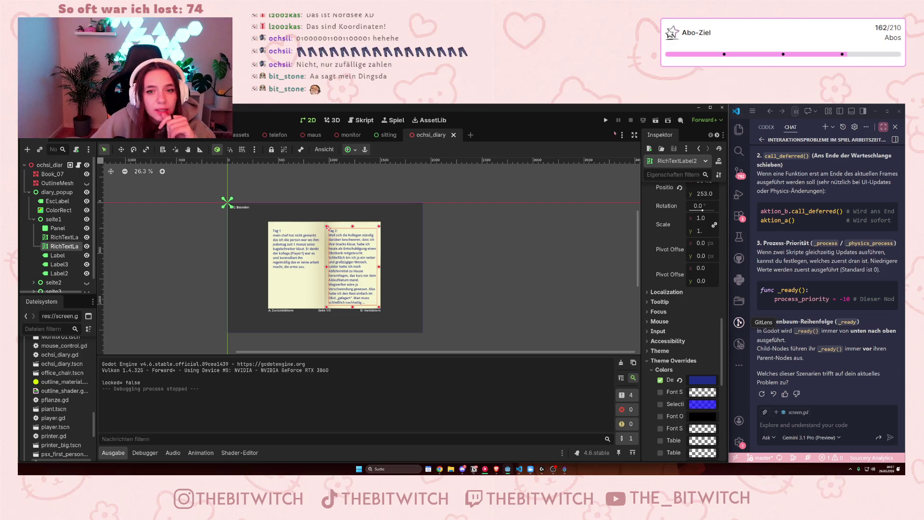
pyautogui.click(606, 120)
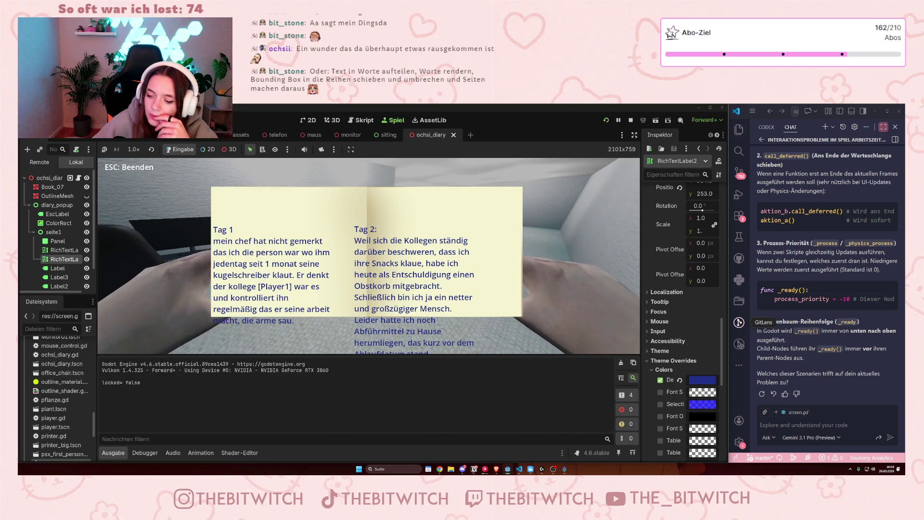
# Close the game window and stop the running test
pyautogui.press('Escape')
pyautogui.click(72, 130)
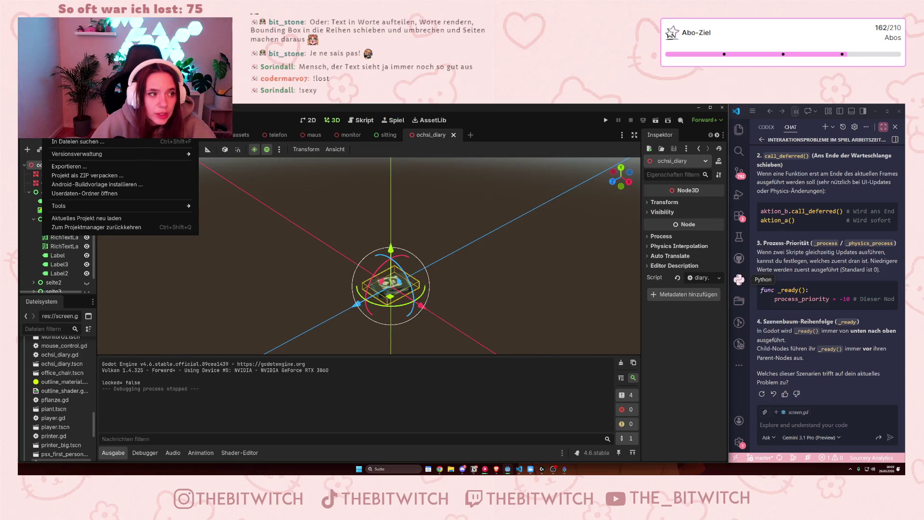
# Set the project's Display > Window mode to Maximized and close Project Settings
pyautogui.click(79, 139)
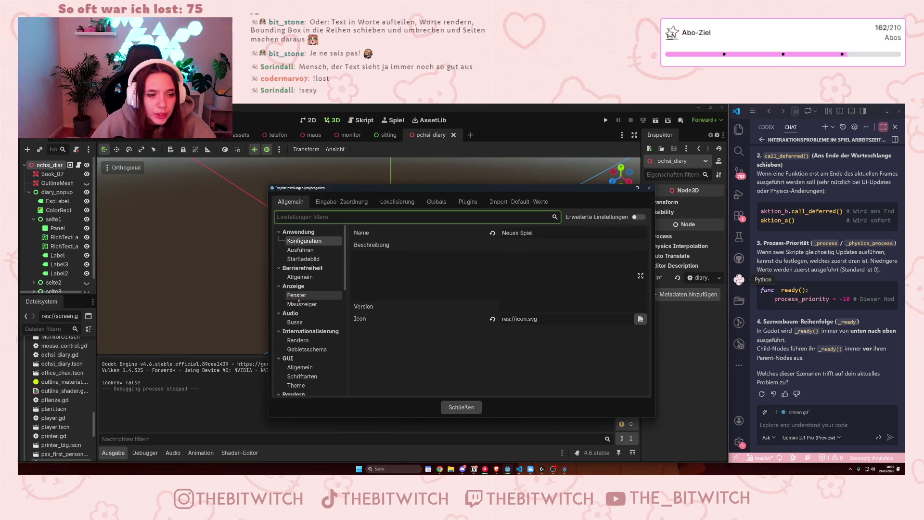
pyautogui.click(309, 295)
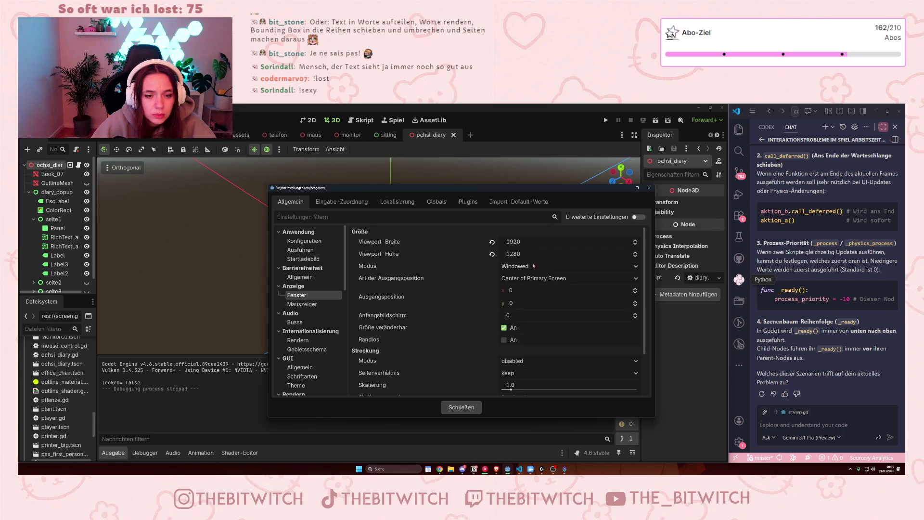
pyautogui.click(550, 268)
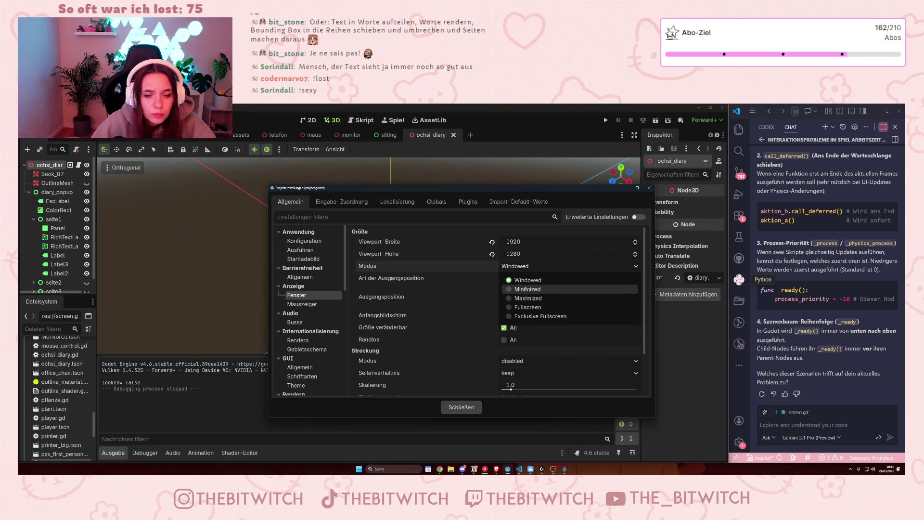
pyautogui.click(530, 266)
pyautogui.click(522, 298)
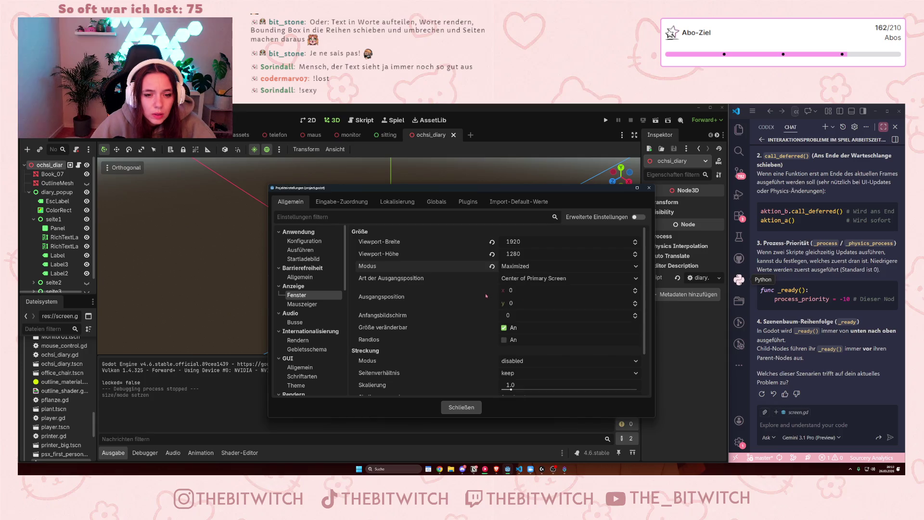
pyautogui.click(468, 409)
# Run the project with F5 to check the diary, then quit it with F8
pyautogui.press('F5')
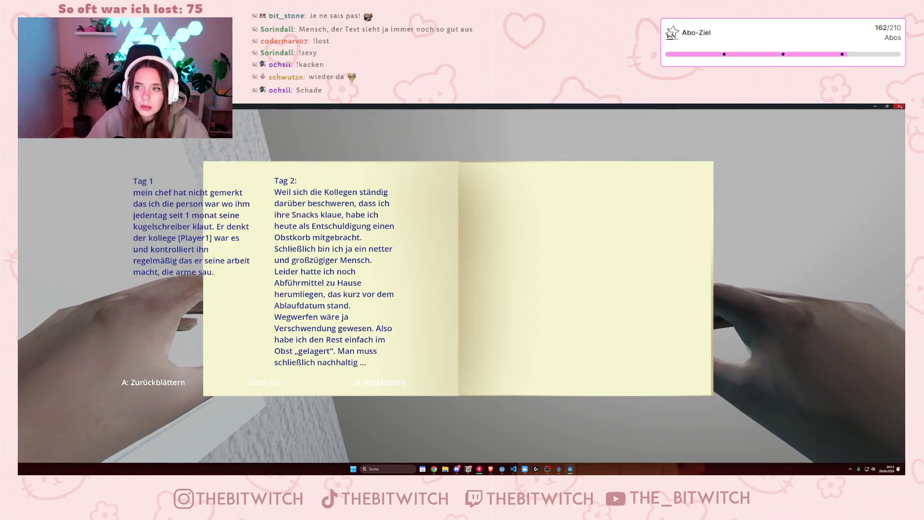
pyautogui.press('F8')
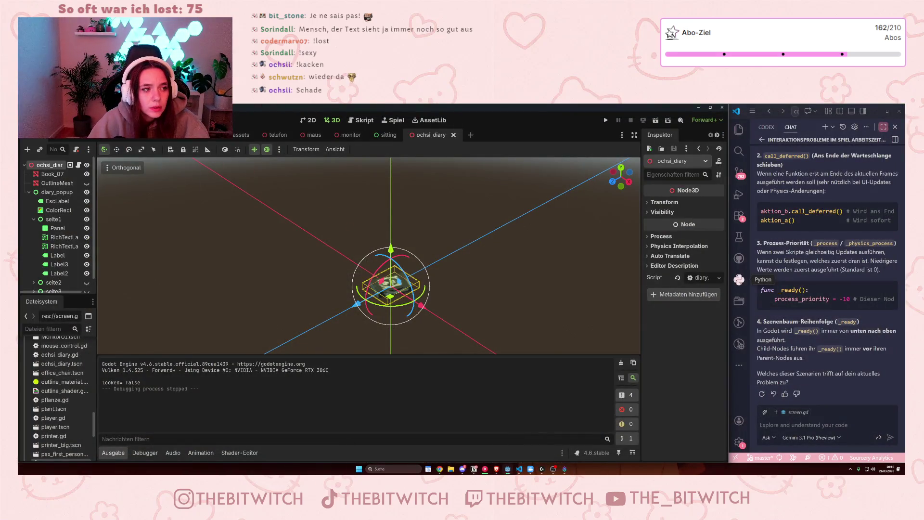
# In Project Settings, set the window mode back to Windowed
pyautogui.click(53, 119)
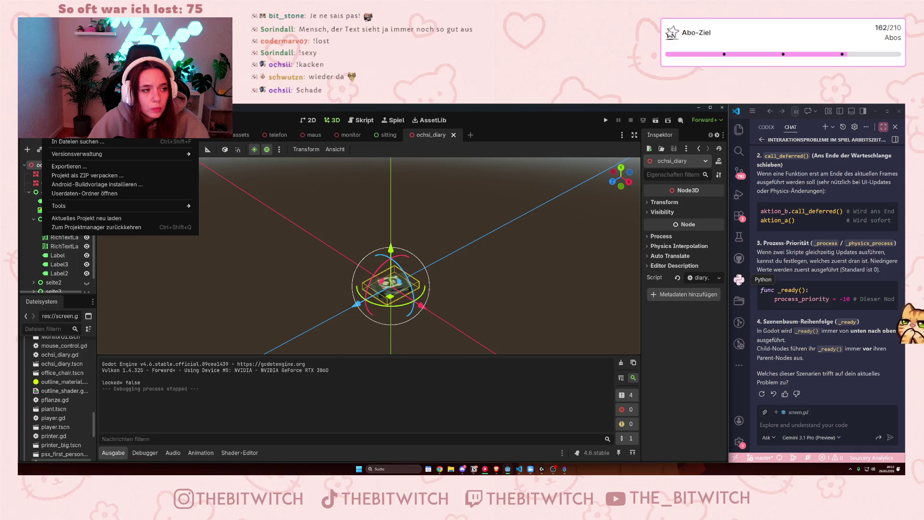
pyautogui.click(78, 130)
pyautogui.click(568, 265)
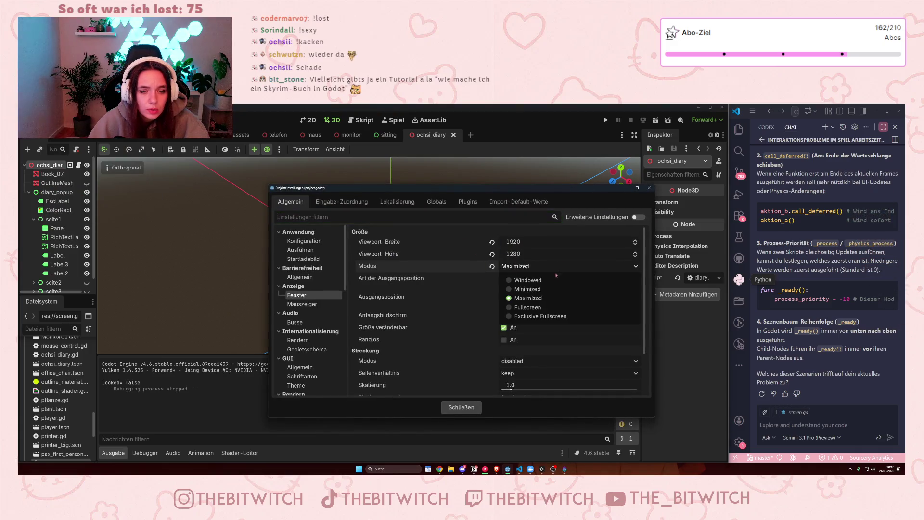
pyautogui.click(520, 274)
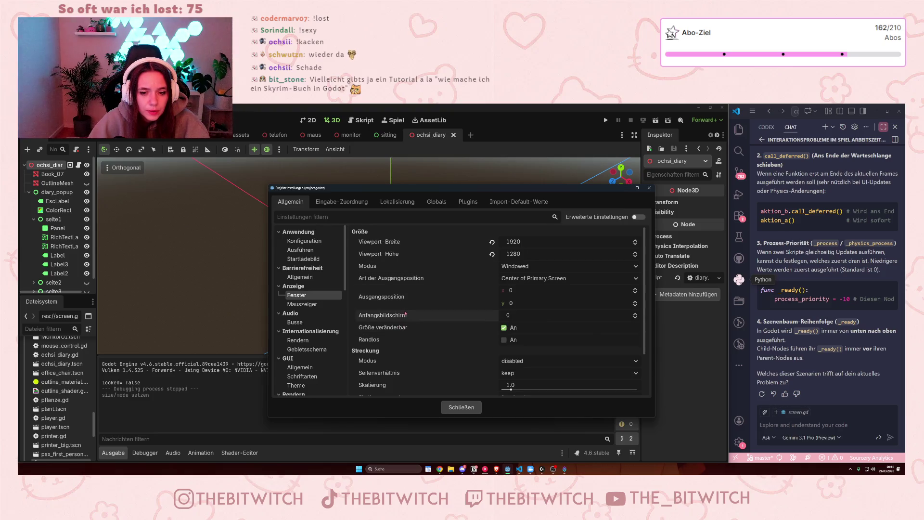
# Set stretch mode to viewport, keeping aspect keep and scale fractional, then test-run the game
pyautogui.scroll(-2, 406, 313)
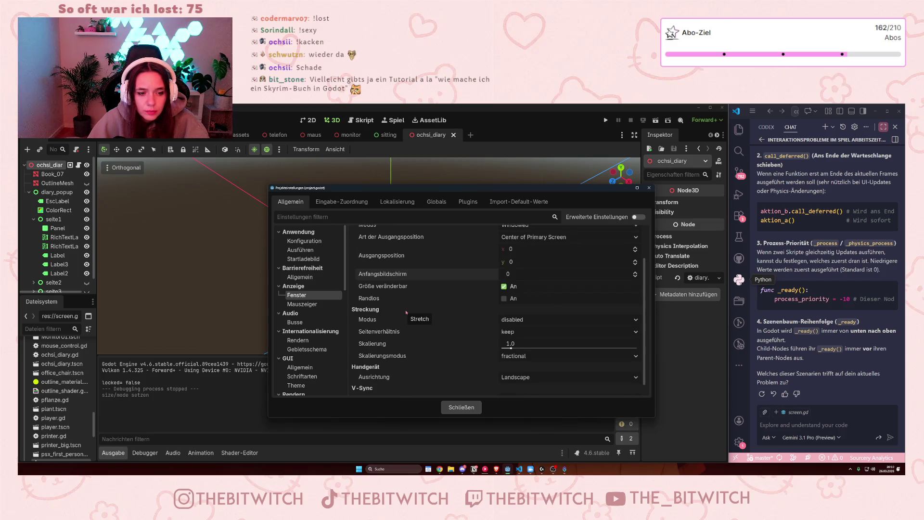
pyautogui.click(533, 332)
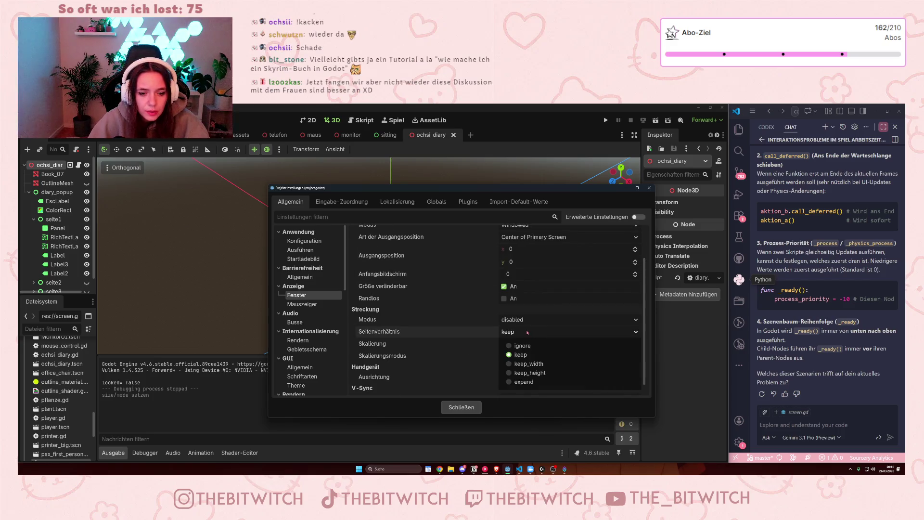
pyautogui.click(527, 332)
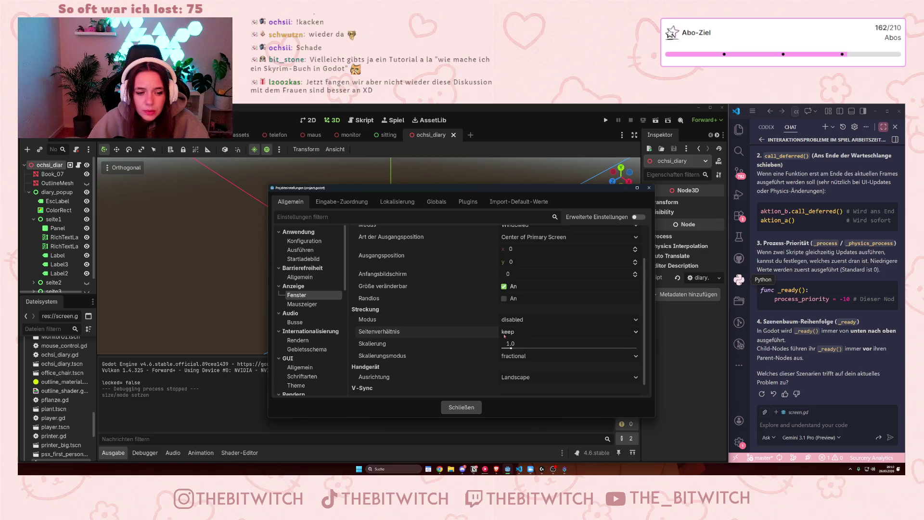
pyautogui.click(520, 358)
pyautogui.click(521, 359)
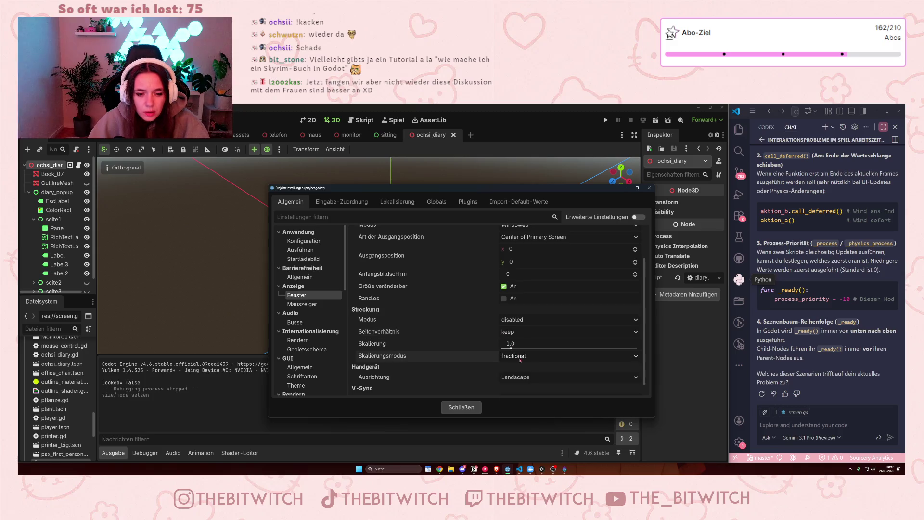
pyautogui.click(517, 325)
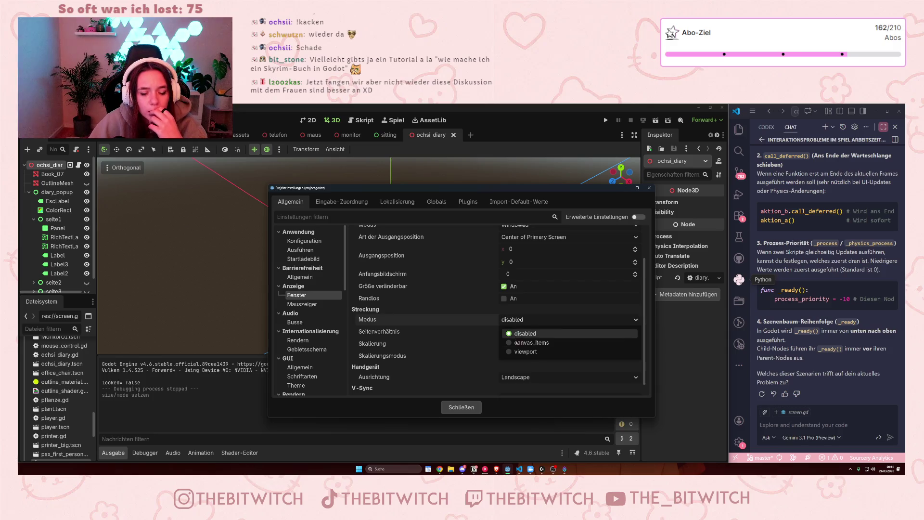
pyautogui.click(514, 352)
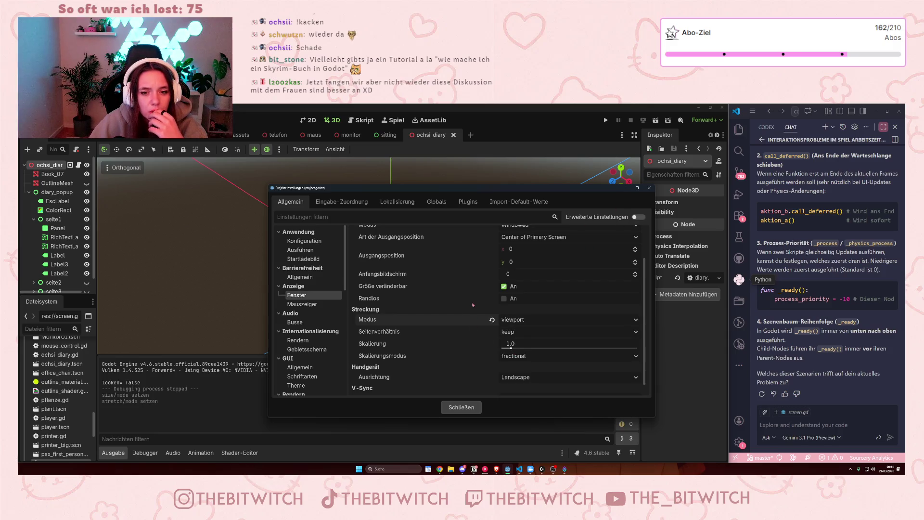
pyautogui.click(649, 188)
pyautogui.press('F5')
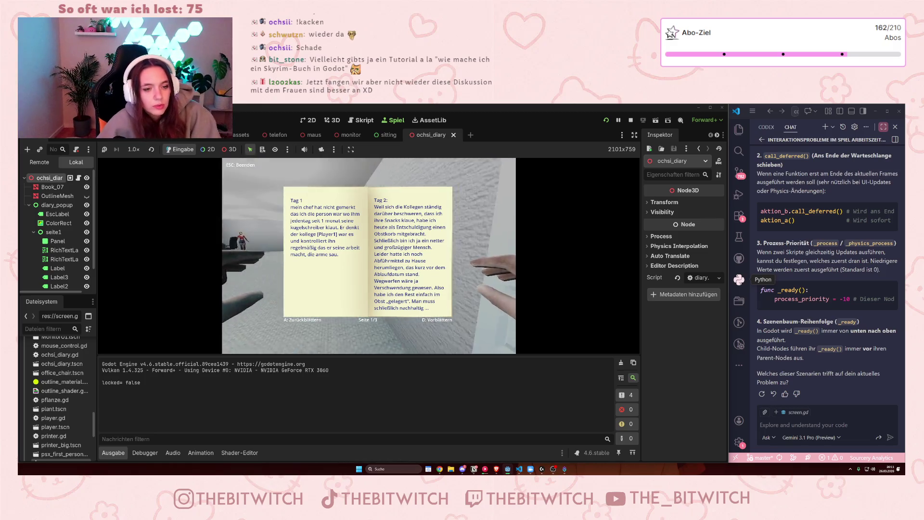
# Stop the game, run it once more, stop it again and return to the diary's 2D layout
pyautogui.press('F8')
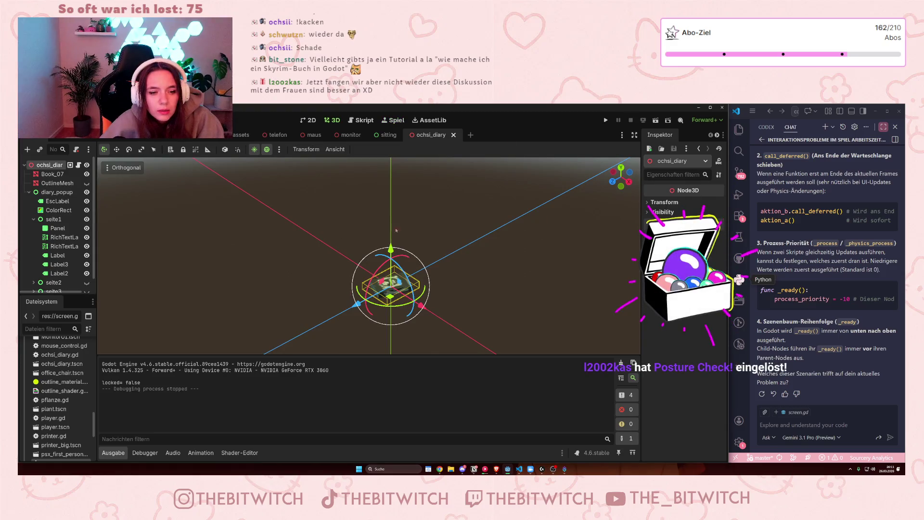
pyautogui.press('F5')
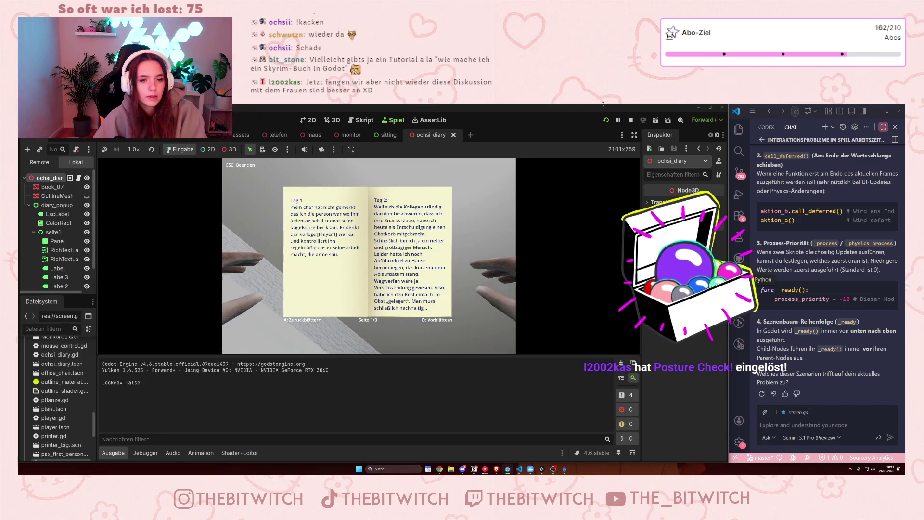
pyautogui.press('Escape')
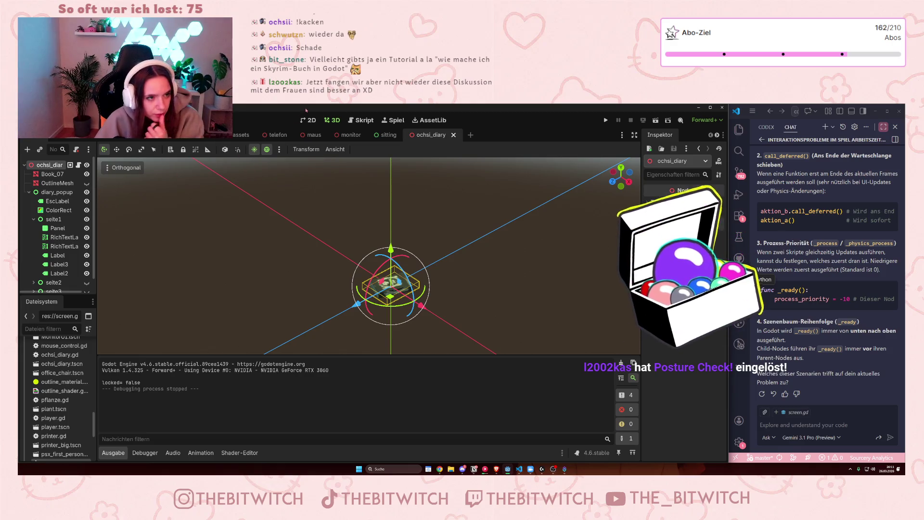
pyautogui.click(312, 121)
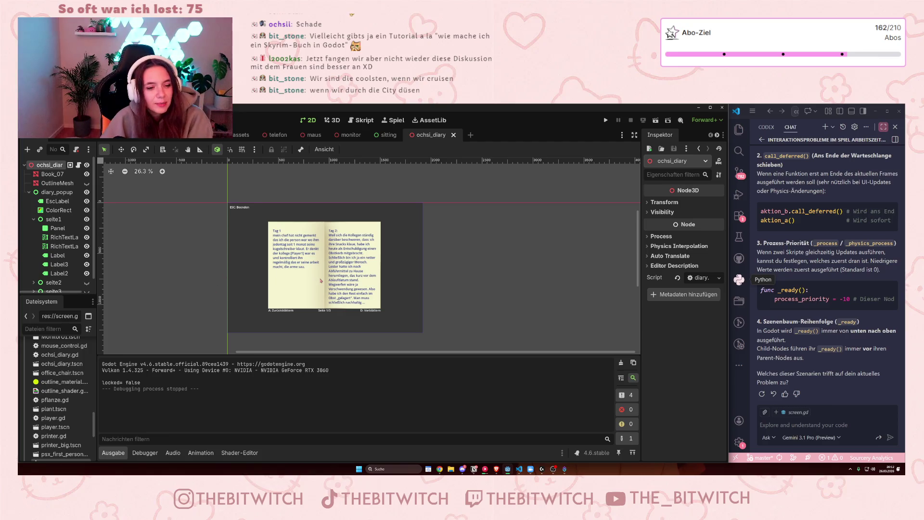
# Run the project to show the Tag 1 and Tag 2 diary pages in-game
pyautogui.click(606, 121)
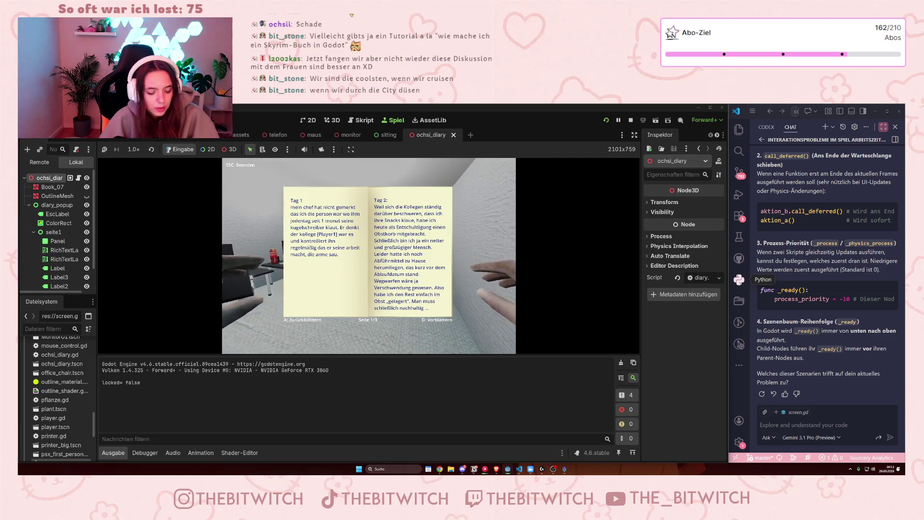
# Stop the running game from the top-right toolbar
pyautogui.click(631, 120)
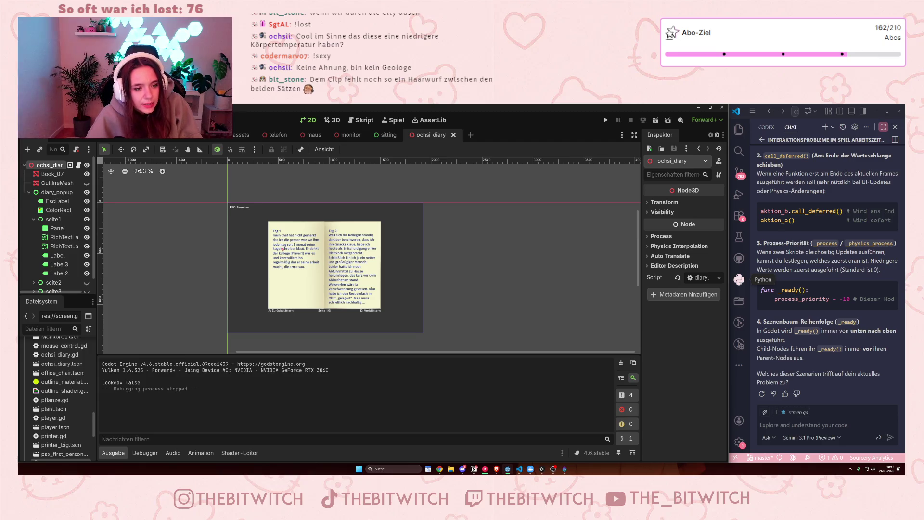
# Select the RichTextLabel on the diary's left page and zoom around it in the 2D viewport
pyautogui.click(294, 262)
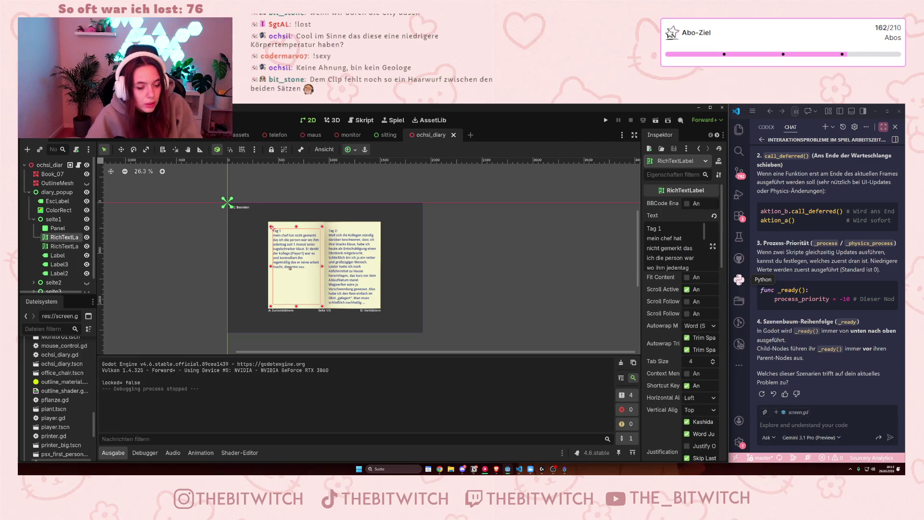
pyautogui.scroll(5, 289, 262)
pyautogui.scroll(-2, 288, 260)
pyautogui.scroll(2, 287, 258)
pyautogui.scroll(-3, 288, 258)
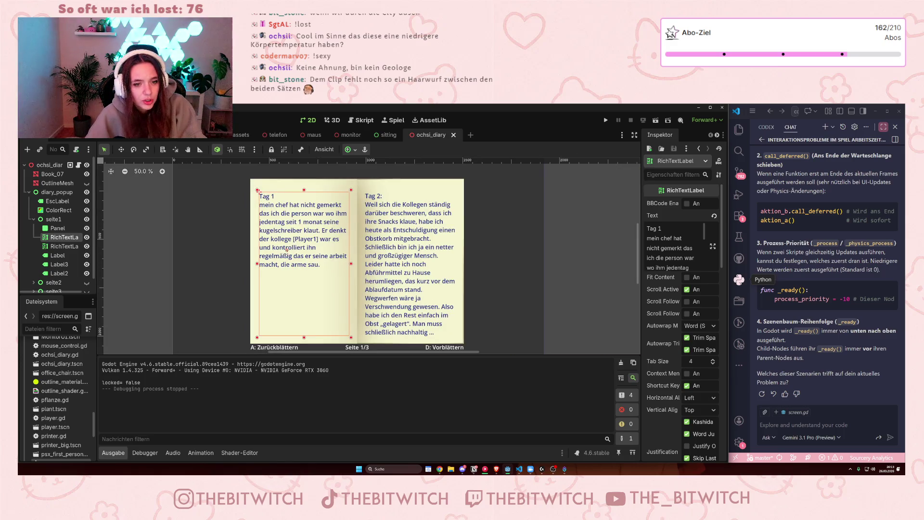